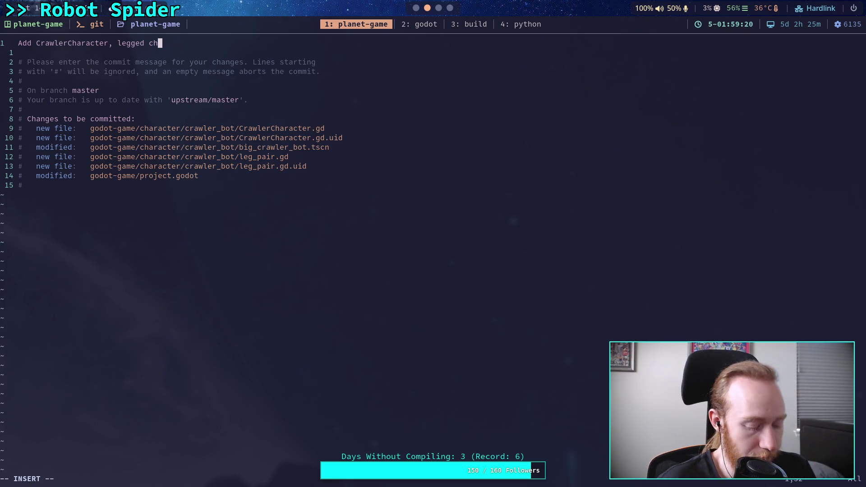
Step: Change the commit title to 'Add CrawlerCharacter, initial work on crawlers' and save it with :wq
key(BackSpace)
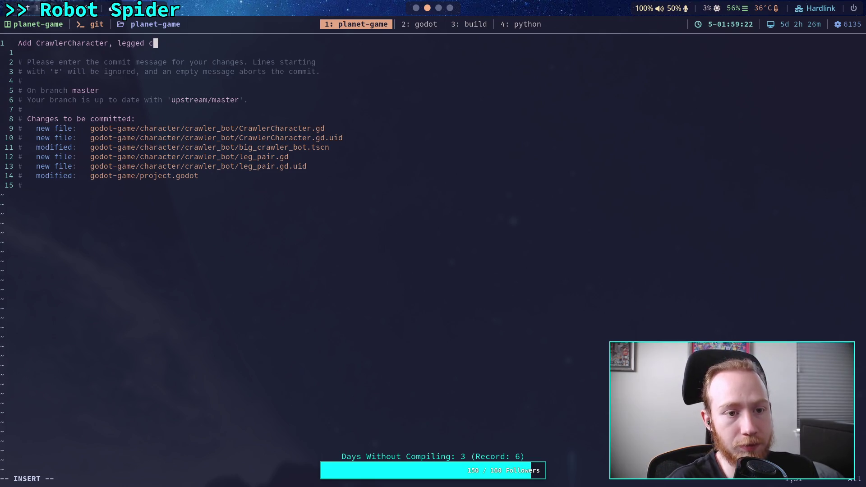
key(ctrl+w)
key(ctrl+w)
text(initial work o)
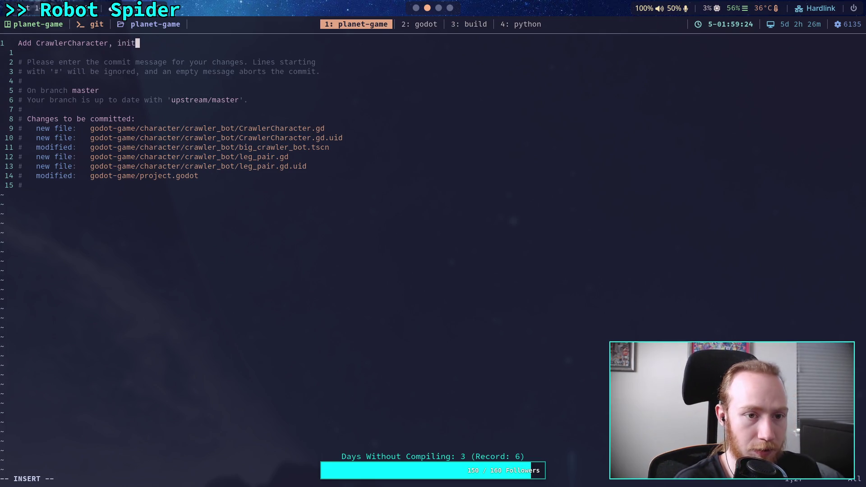
text(n )
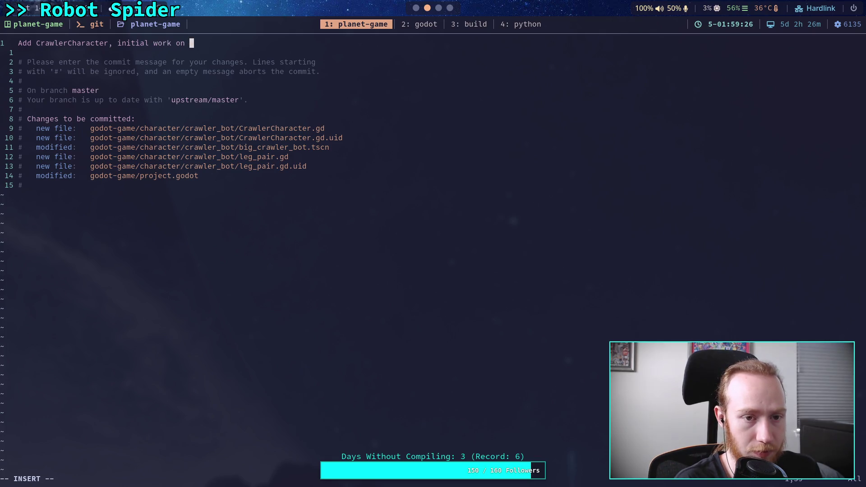
text(crawler)
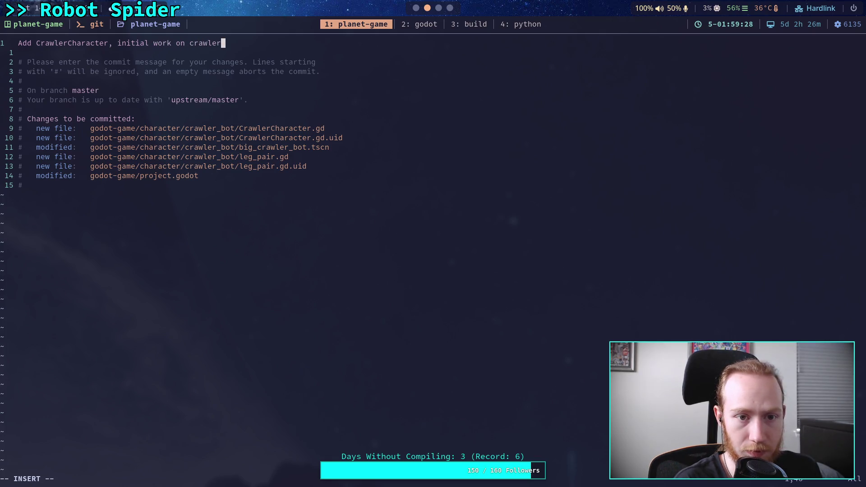
text(s)
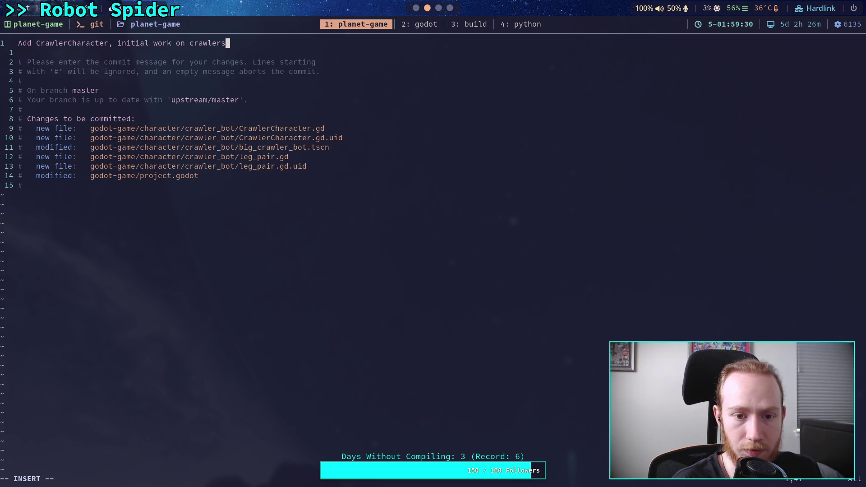
key(Return)
key(Return)
text(-)
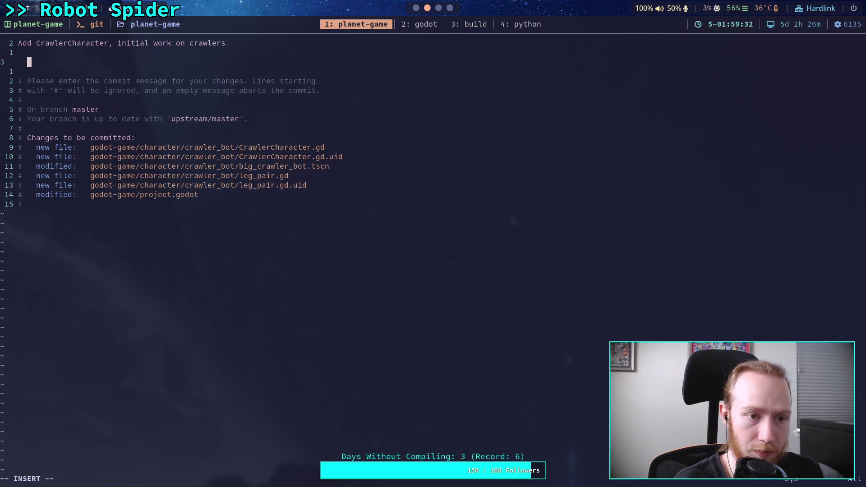
key(BackSpace)
key(BackSpace)
key(BackSpace)
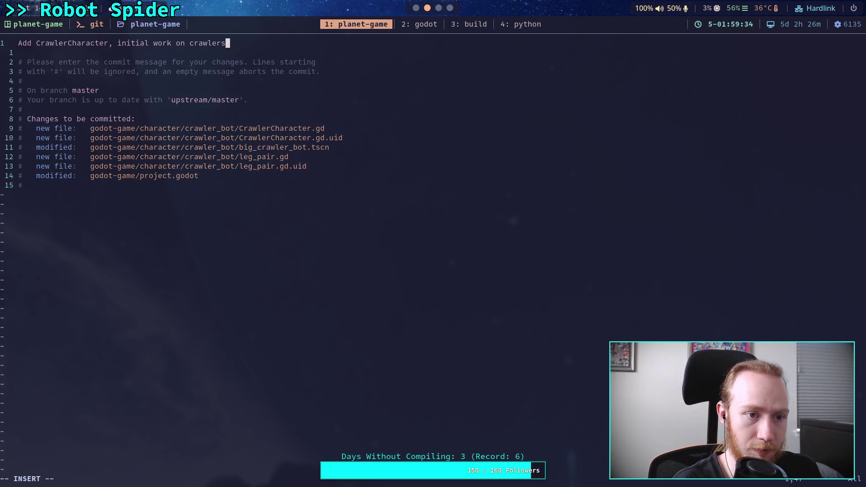
key(Escape)
text(:wq)
key(Return)
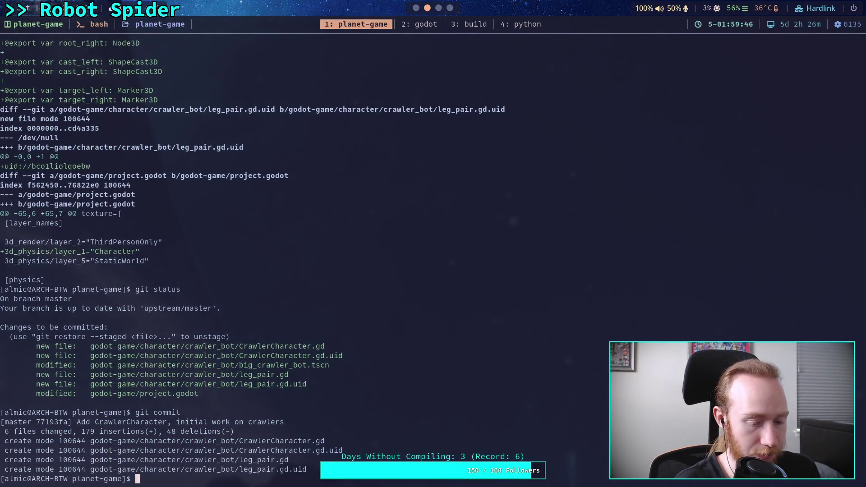
Step: Push the new commit to the remote with git push
text(git push)
key(Return)
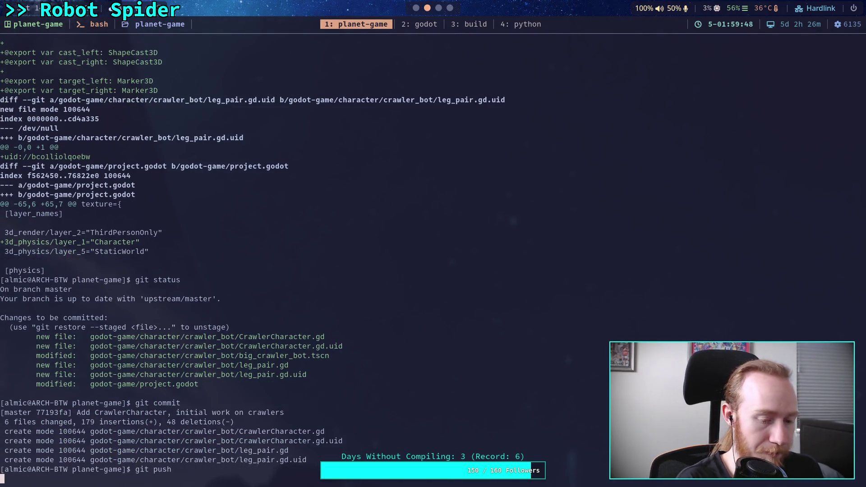
key(super+2)
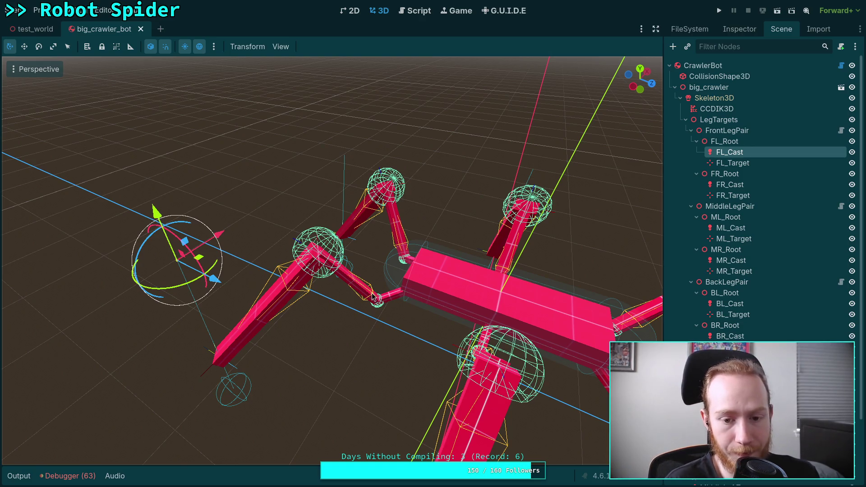
mouse_move(378, 305)
mouse_down()
mouse_move(307, 270)
mouse_move(316, 279)
mouse_move(364, 282)
mouse_up()
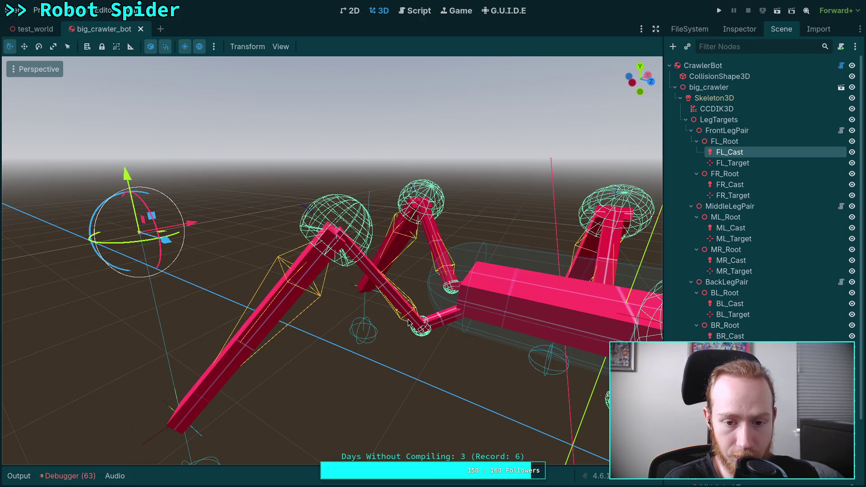
drag(409, 322, 383, 310)
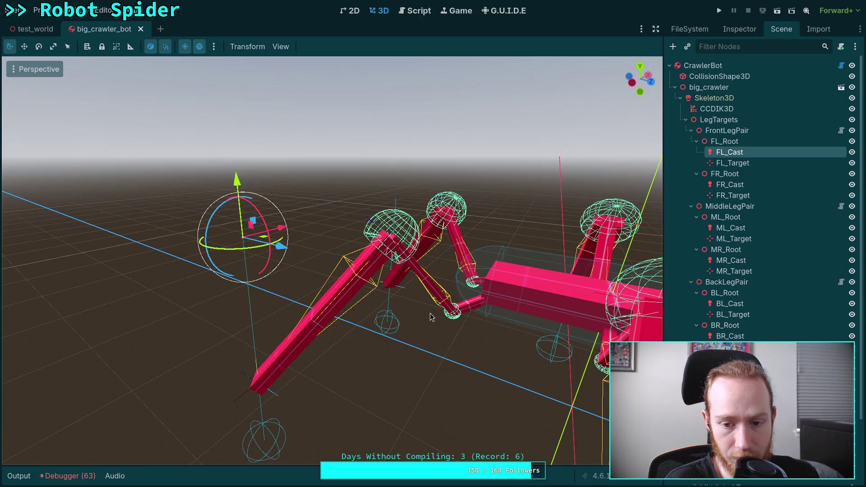
scroll(431, 317, up, 3)
scroll(545, 308, down, 3)
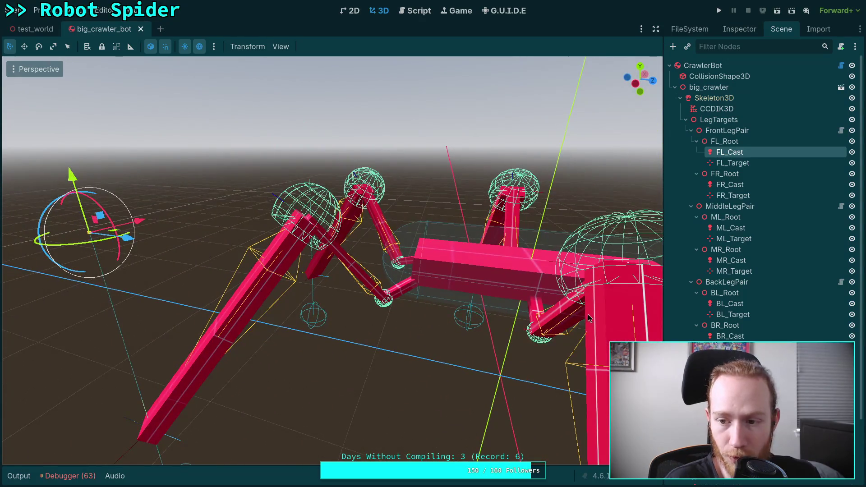
click(725, 141)
Step: Zoom and orbit around the spider rig, viewing it front-on and from a rotated angle
scroll(543, 211, up, 5)
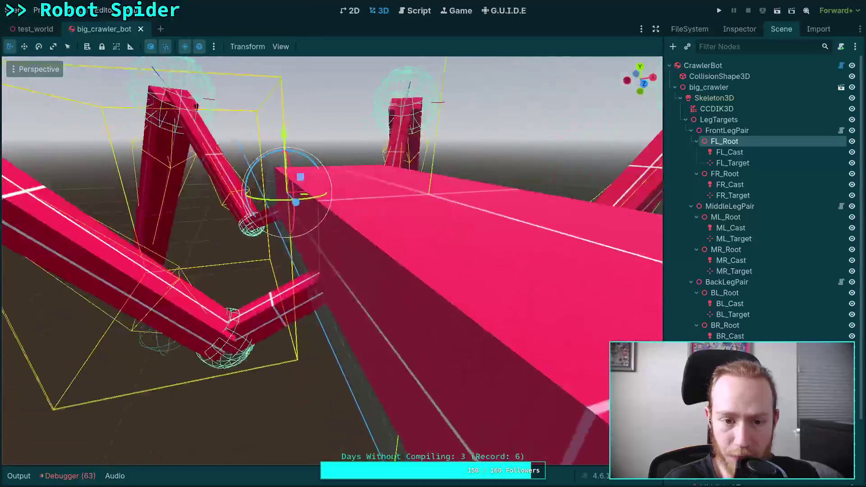
scroll(332, 261, down, 5)
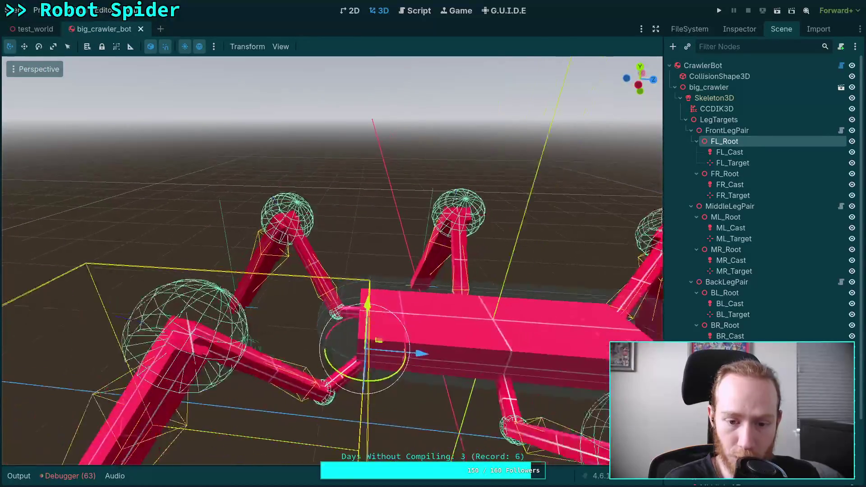
scroll(332, 260, up, 5)
scroll(332, 260, down, 5)
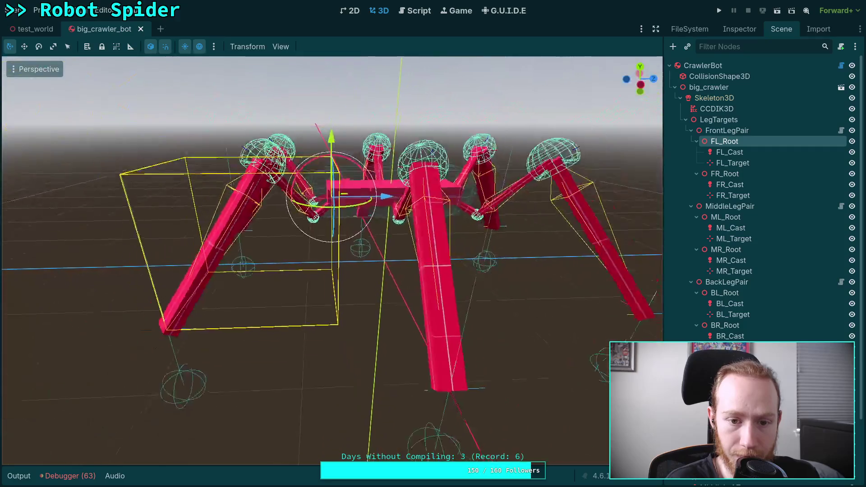
scroll(333, 260, up, 2)
drag(332, 260, 539, 208)
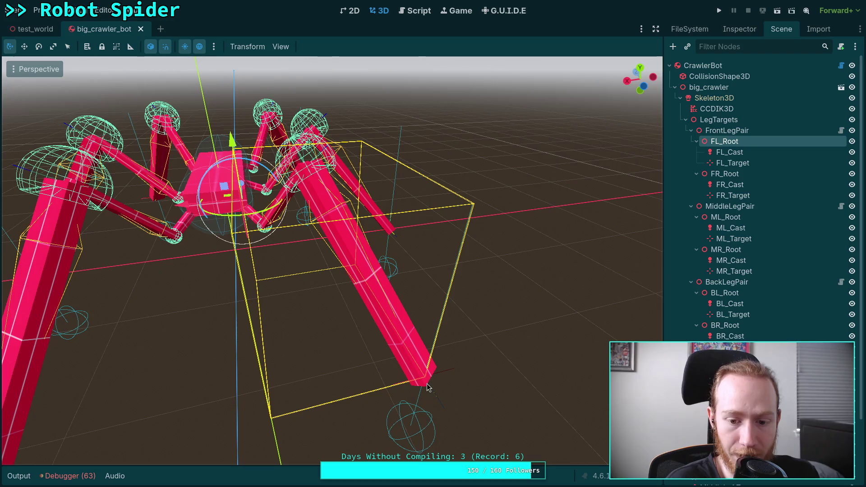
drag(245, 212, 316, 185)
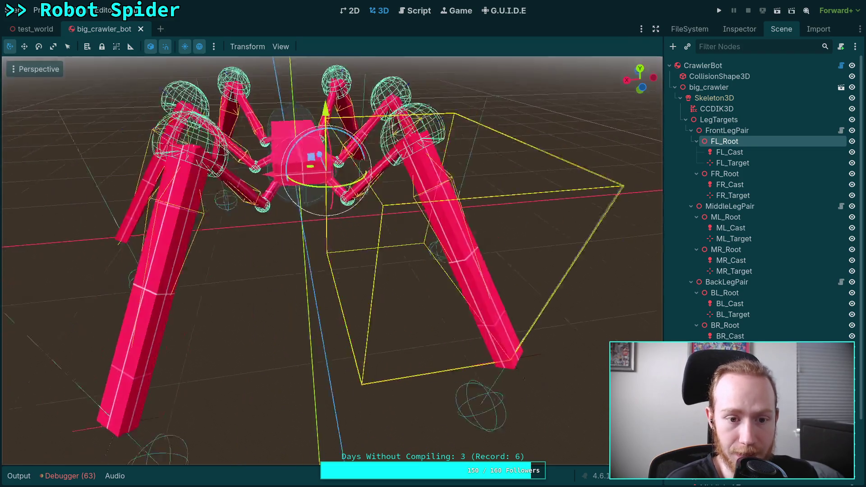
scroll(340, 174, up, 2)
scroll(339, 174, down, 5)
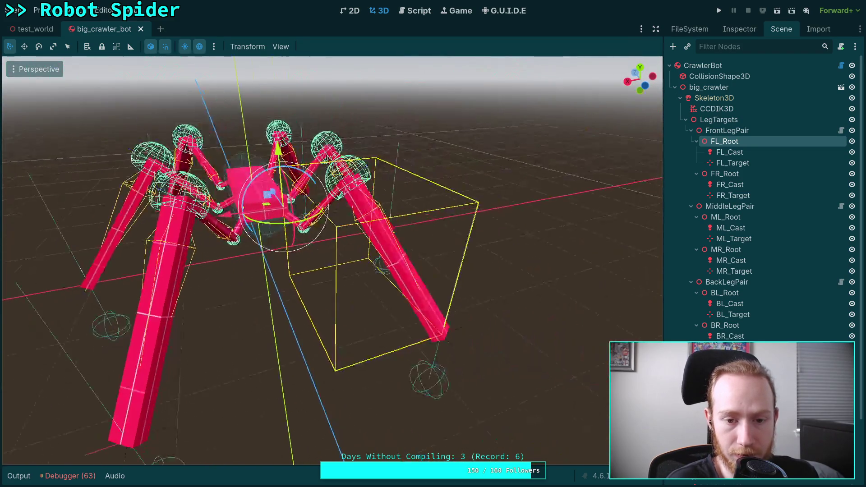
drag(339, 174, 540, 407)
scroll(541, 407, up, 3)
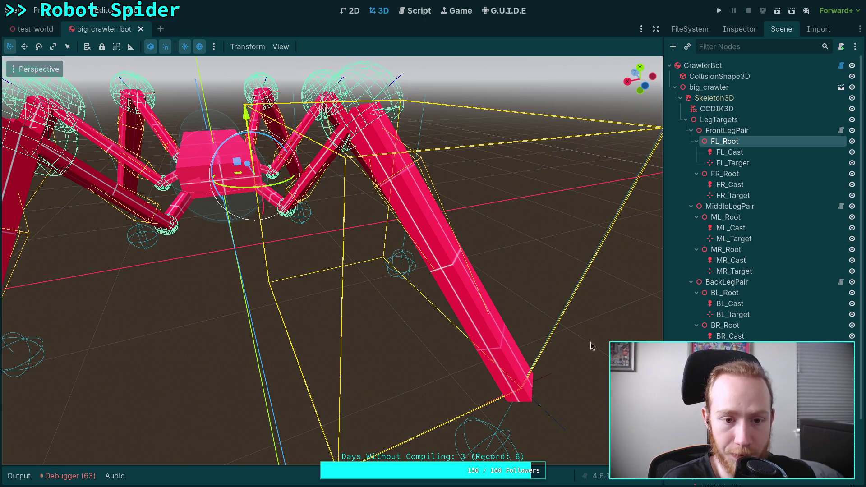
scroll(440, 311, down, 5)
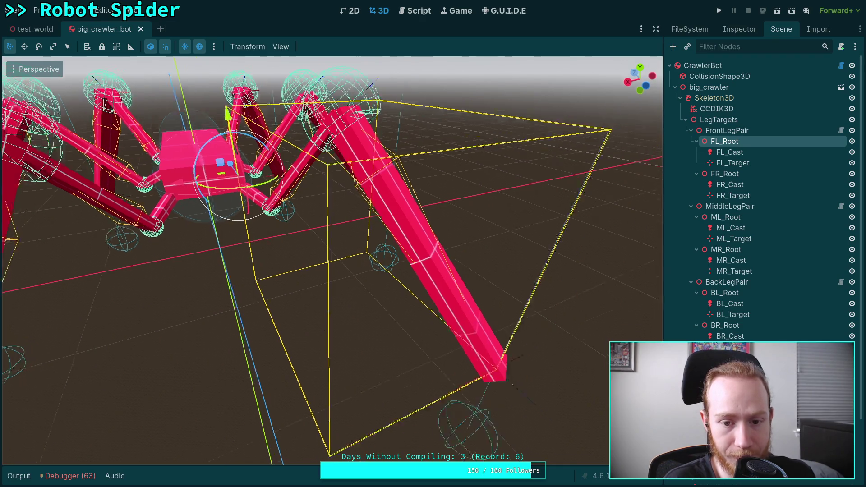
scroll(440, 311, down, 1)
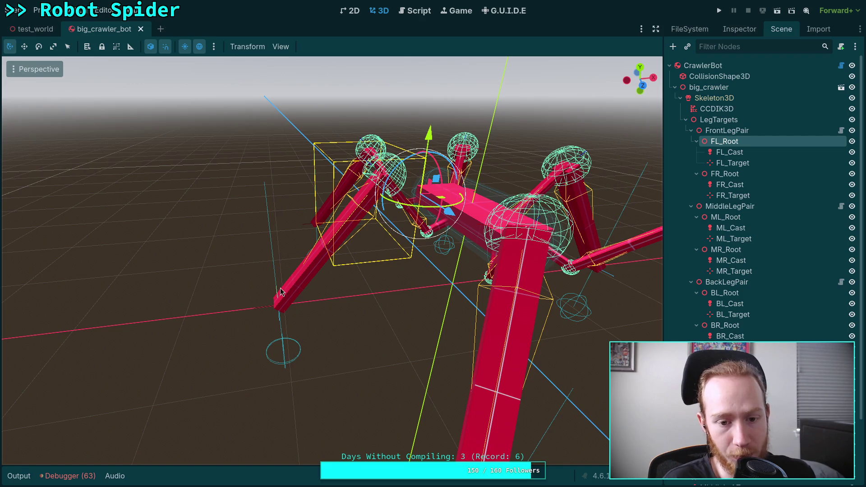
Step: Tilt the camera to look down on the spider and move in closer
drag(359, 261, 344, 301)
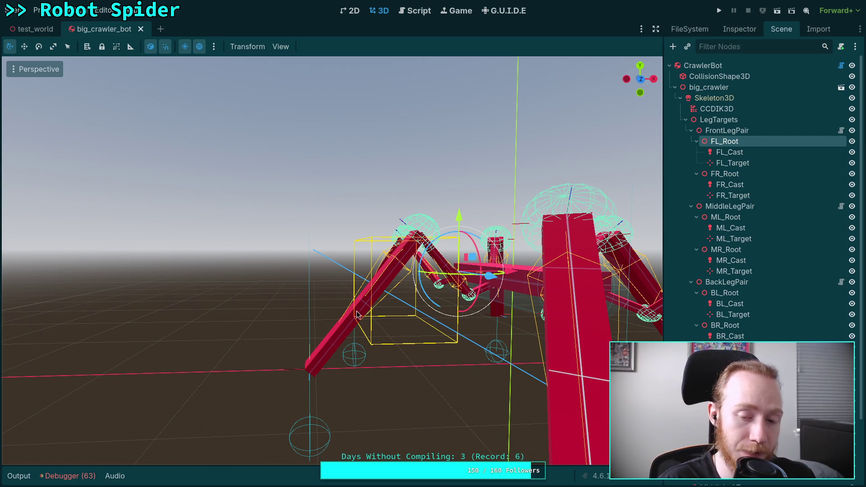
key(KP_8)
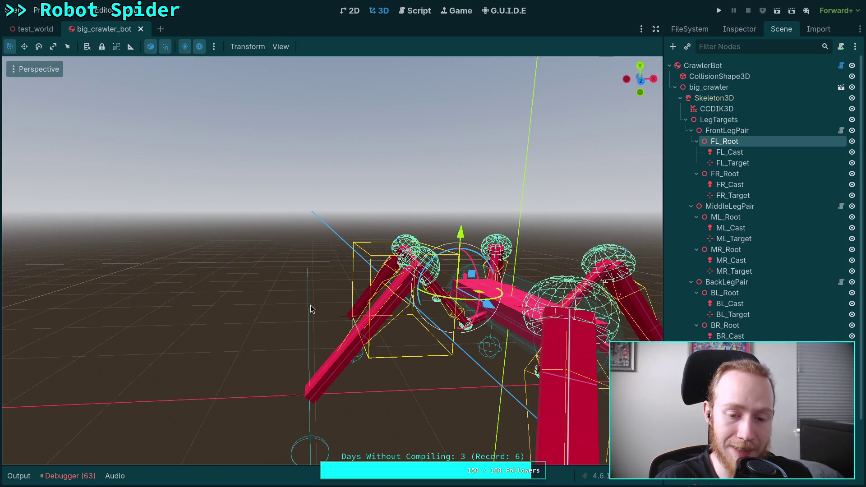
drag(319, 307, 328, 300)
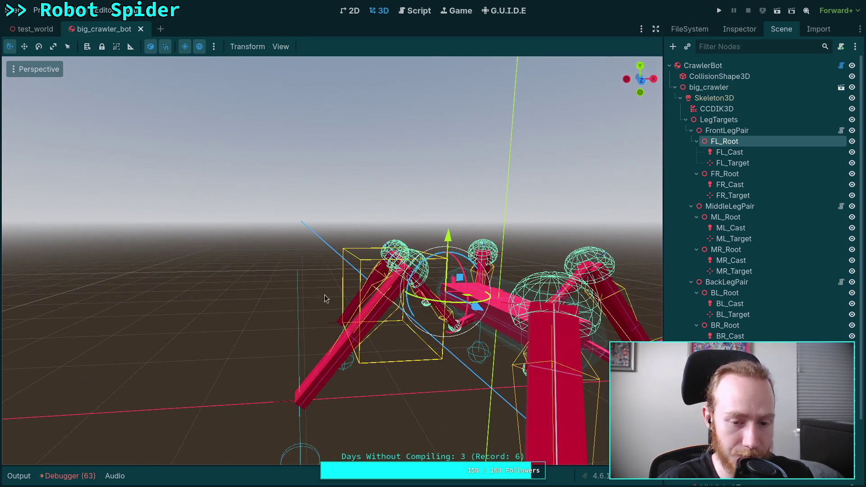
drag(336, 351, 303, 365)
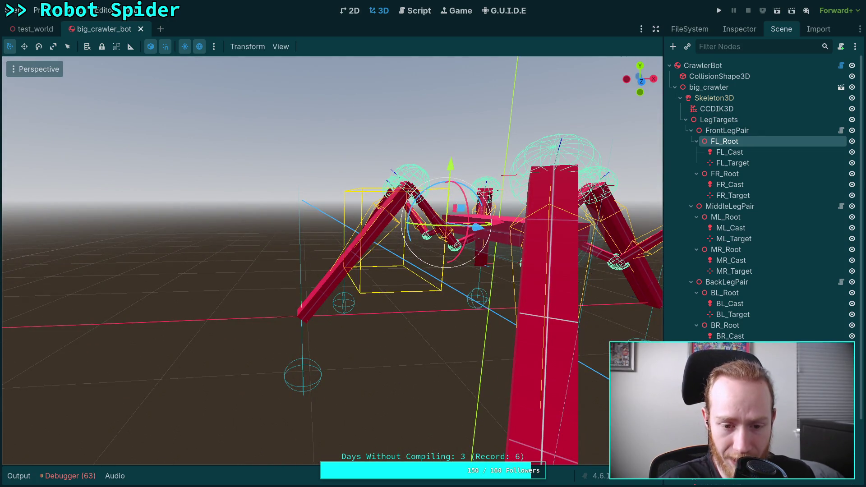
mouse_move(319, 274)
mouse_down()
mouse_move(298, 259)
mouse_move(354, 284)
mouse_up()
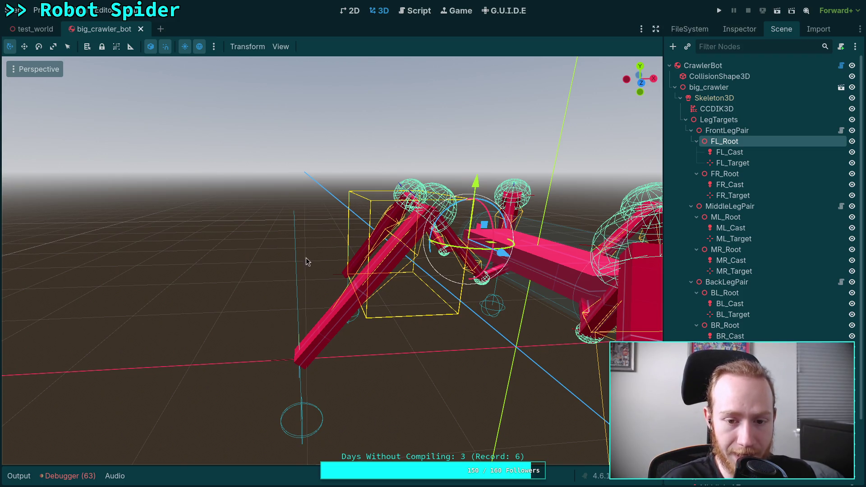
Step: Start adding a child node under FL_Root, browse the Node3D types, then cancel without adding one
right_click(725, 144)
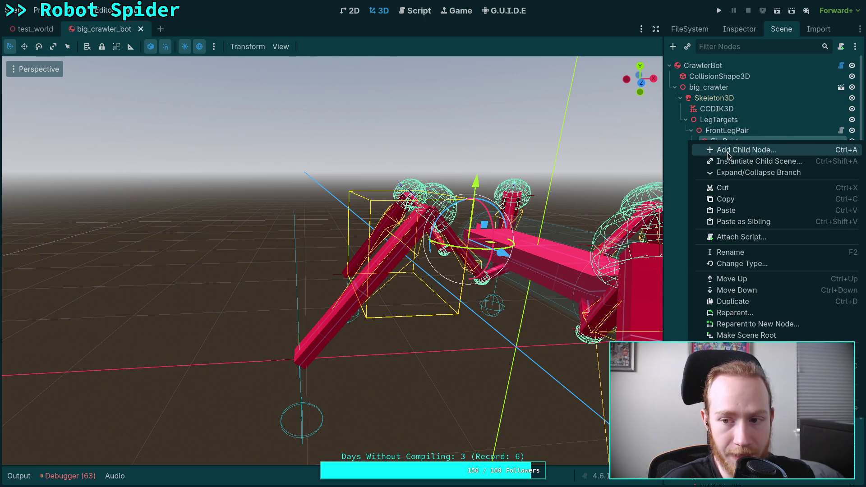
click(728, 152)
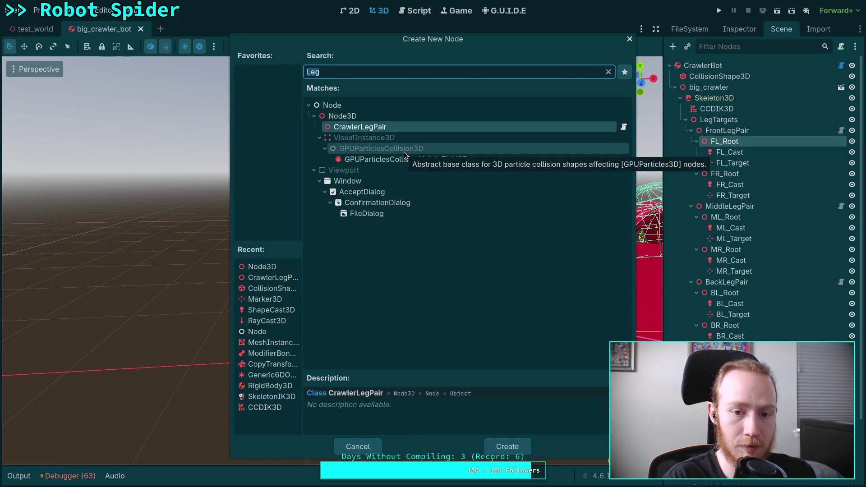
key(BackSpace)
click(315, 149)
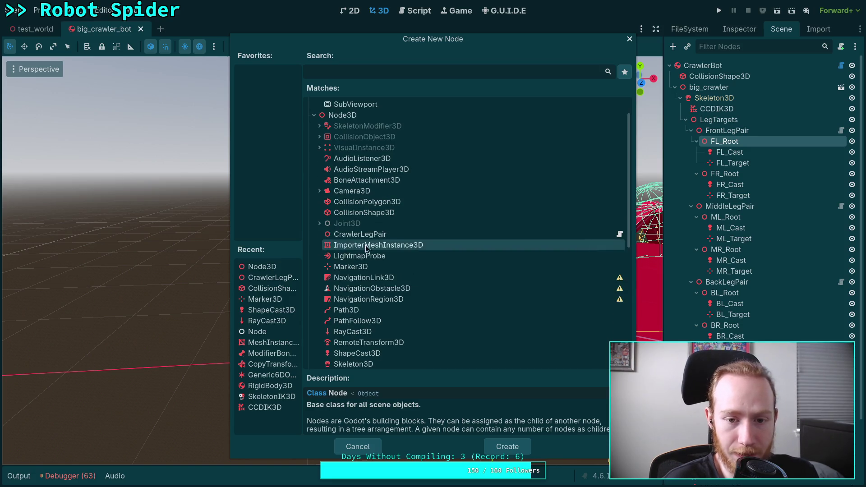
scroll(423, 256, down, 4)
scroll(423, 255, down, 1)
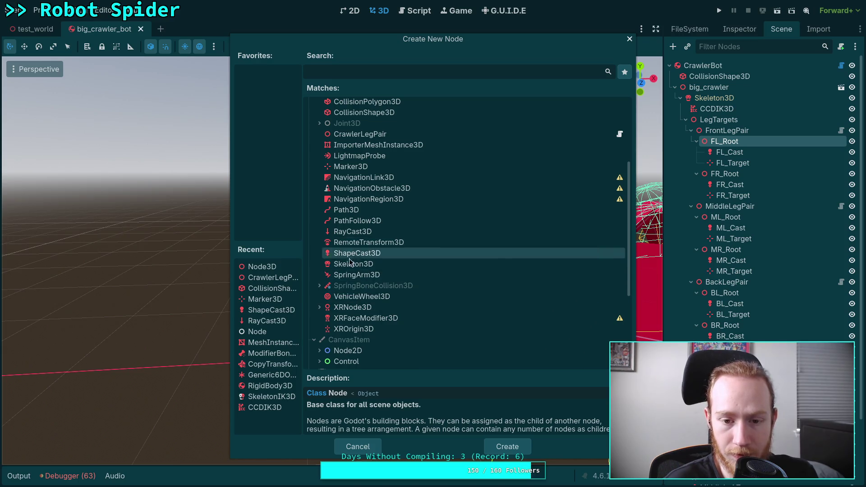
click(358, 447)
click(729, 152)
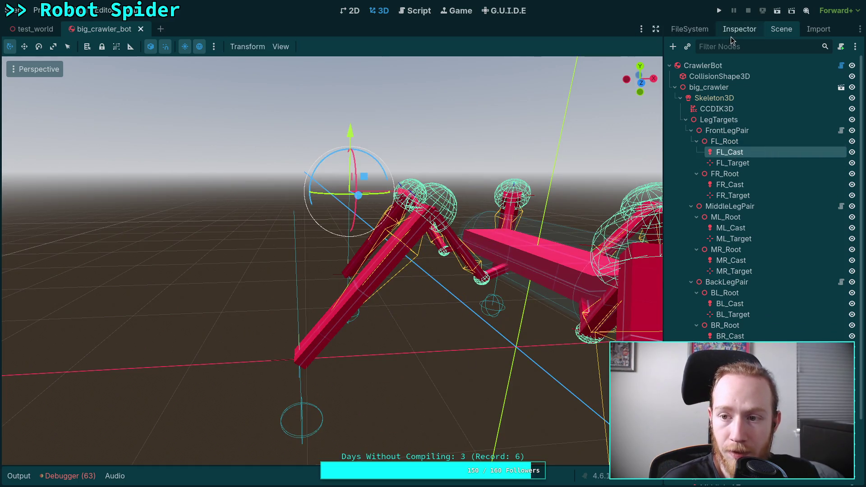
click(739, 29)
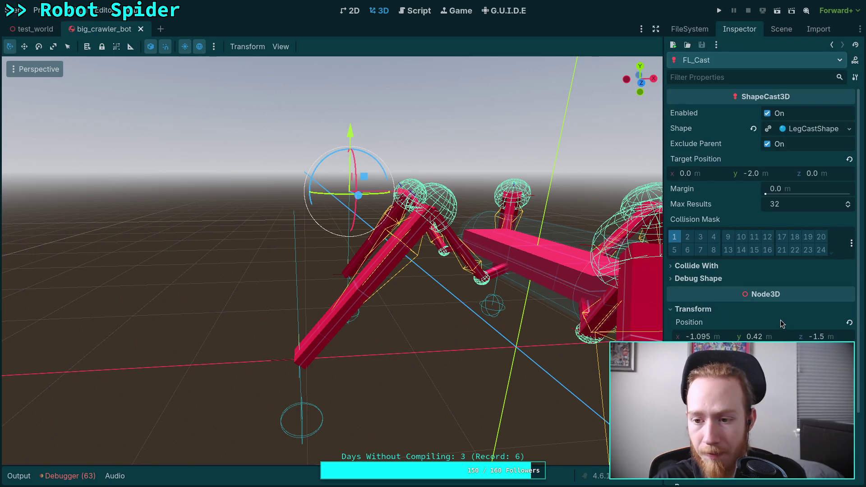
scroll(781, 321, down, 3)
scroll(780, 321, up, 3)
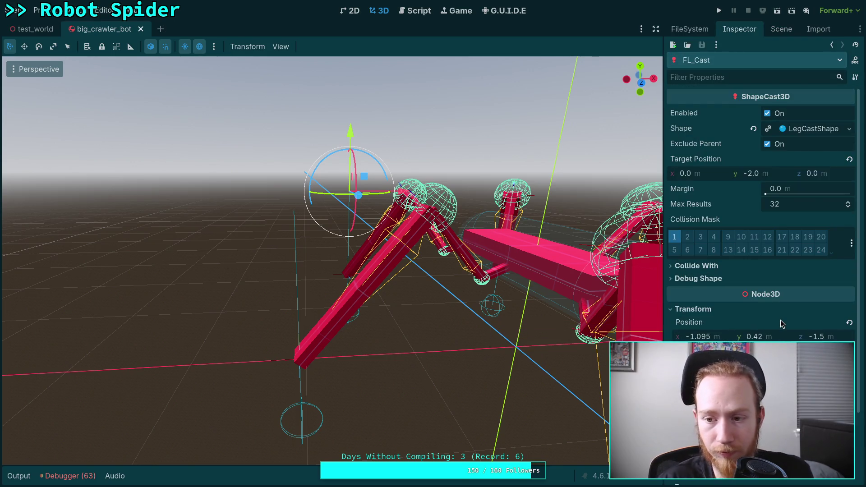
scroll(758, 338, down, 3)
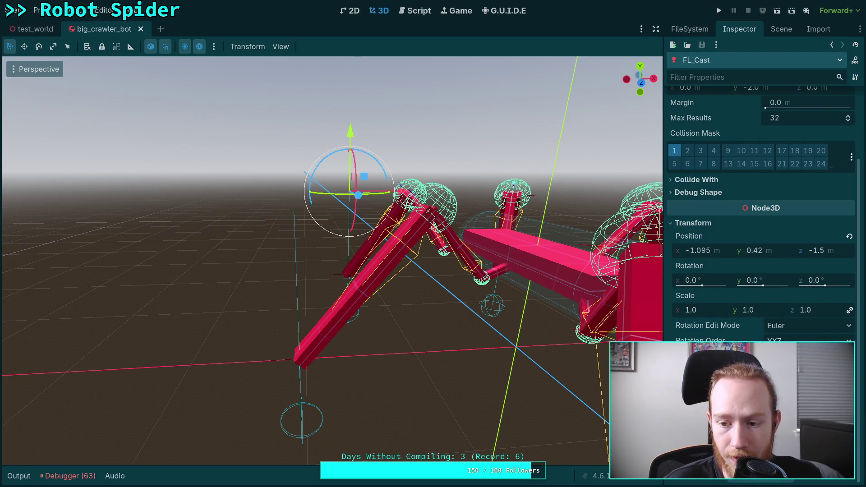
scroll(762, 316, up, 3)
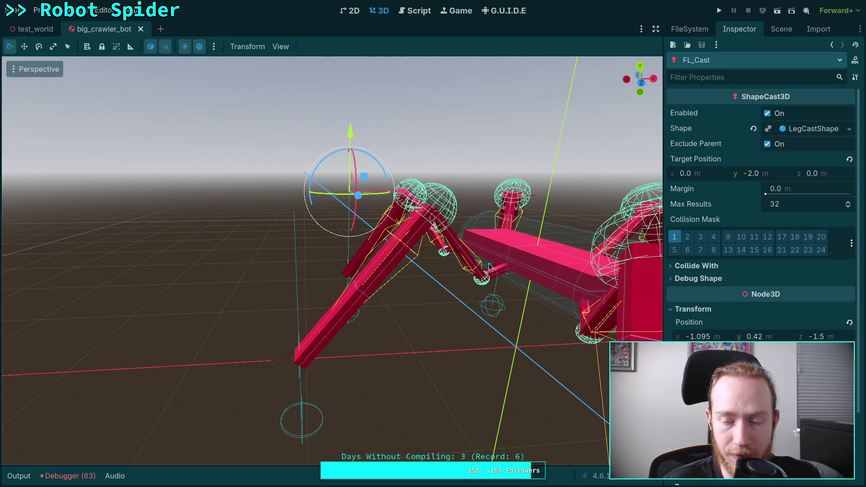
click(781, 29)
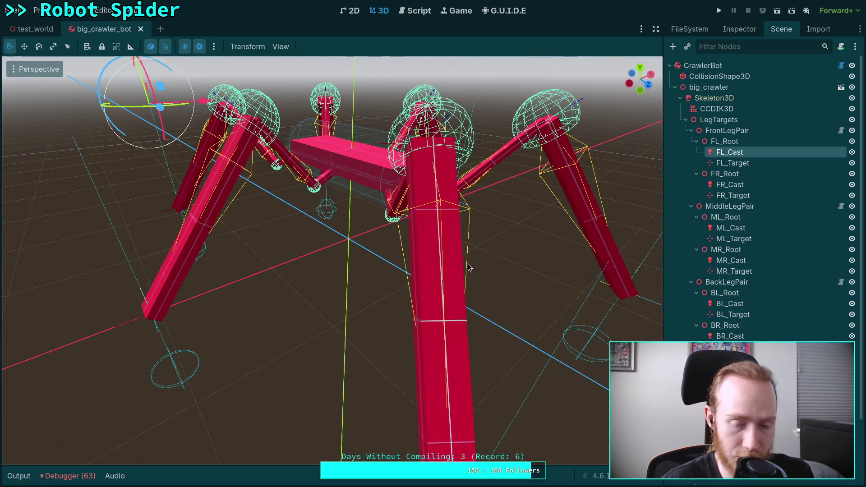
scroll(470, 267, down, 5)
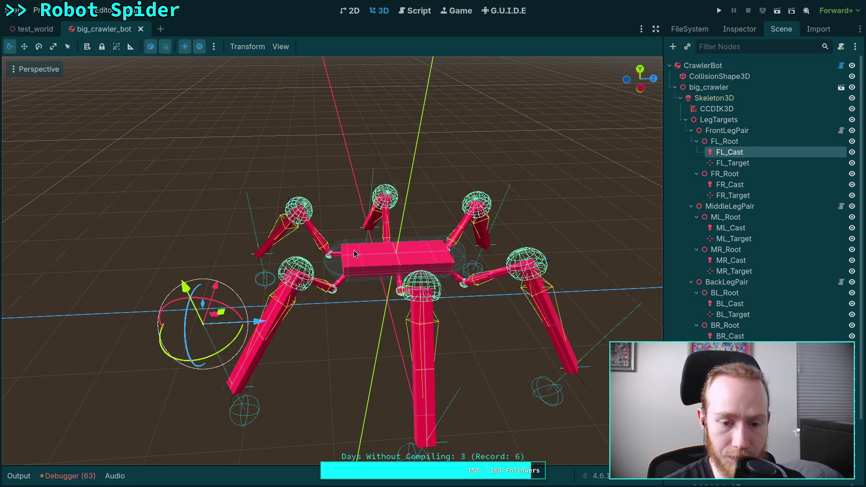
mouse_move(354, 250)
mouse_down()
mouse_move(289, 267)
mouse_move(296, 246)
mouse_up()
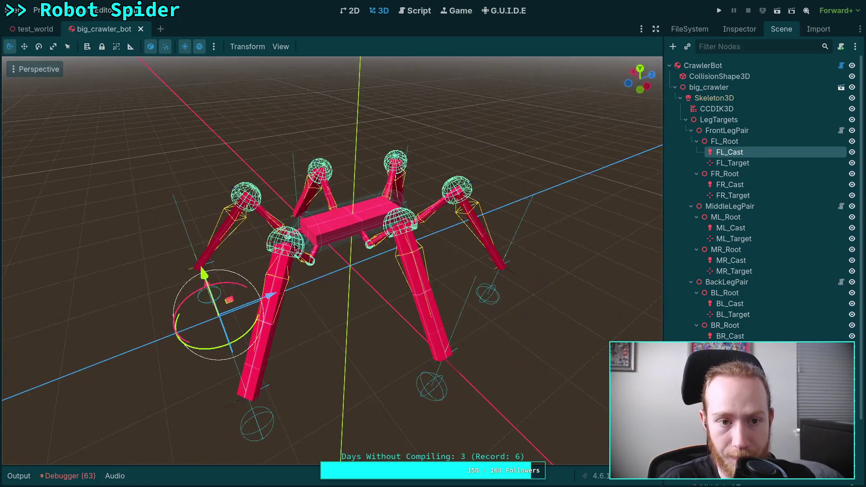
Step: Switch to the Script workspace and read through CrawlerCharacter.gd, placing the cursor at _handle_input
click(414, 12)
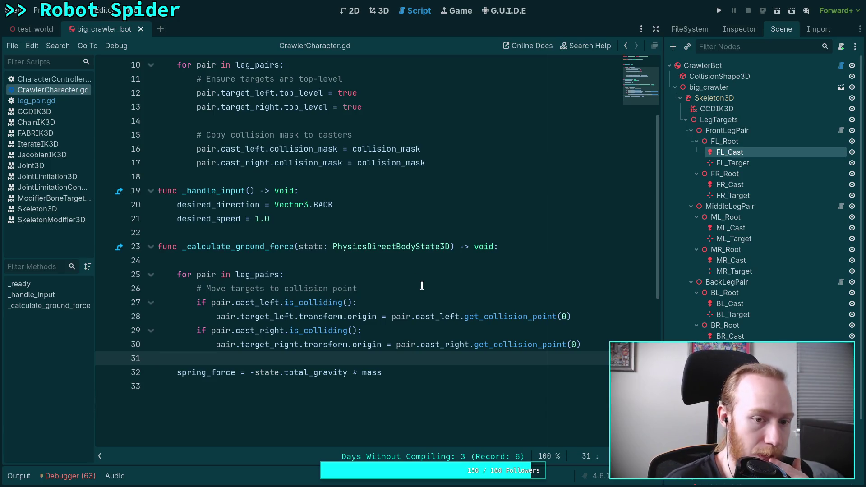
scroll(411, 276, up, 2)
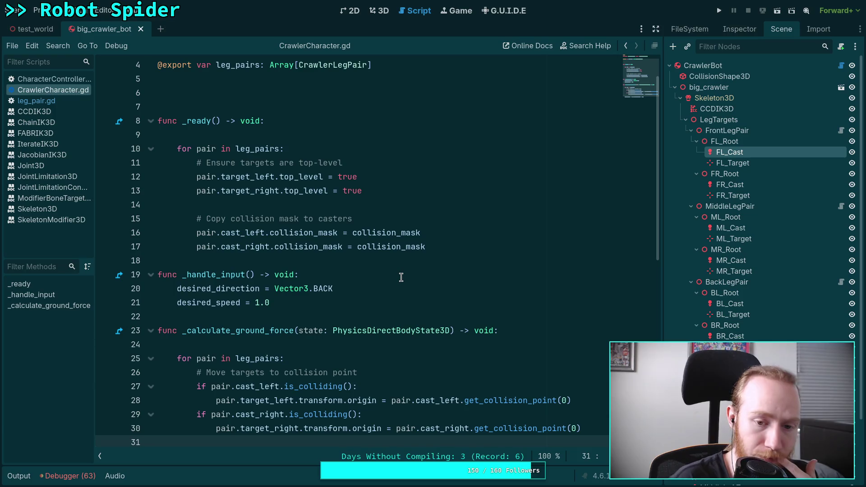
scroll(401, 277, down, 2)
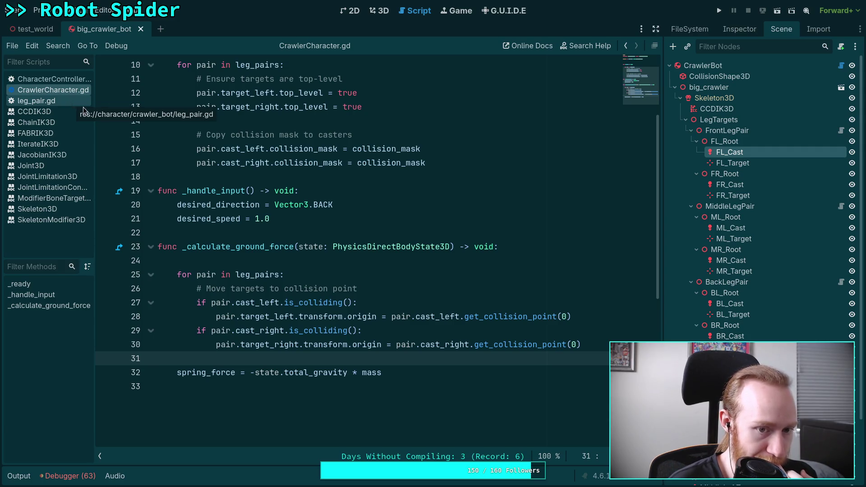
scroll(319, 192, up, 2)
scroll(319, 191, down, 2)
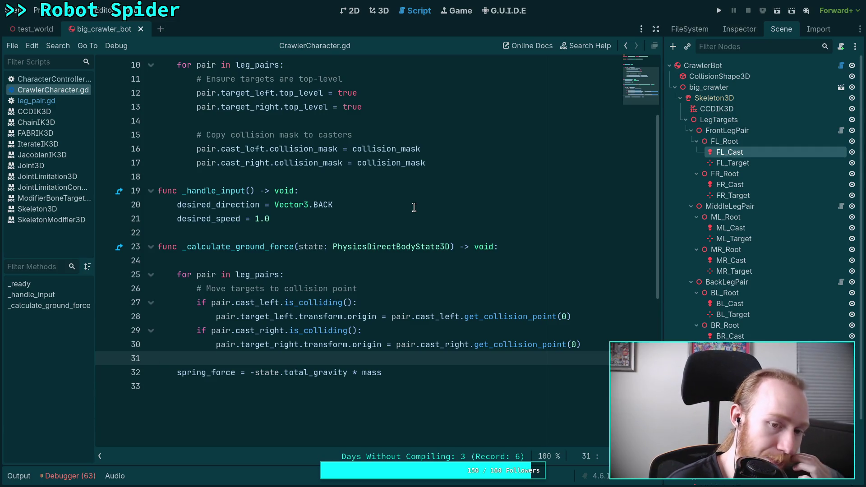
click(365, 190)
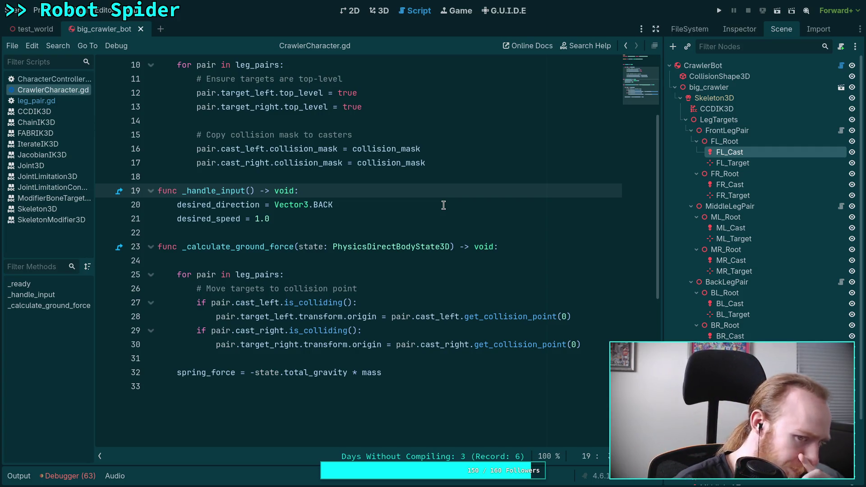
scroll(384, 224, up, 3)
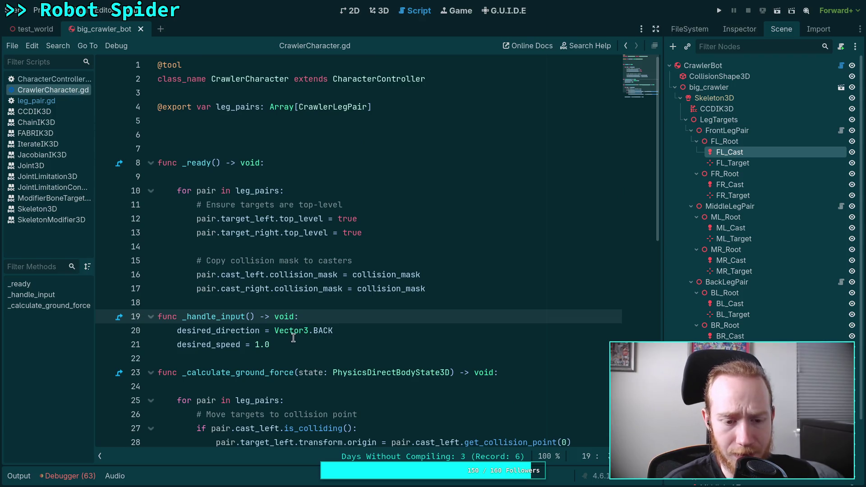
Step: Insert blank lines after _ready, above _handle_input, in CrawlerCharacter.gd
click(271, 344)
key(shift+Up)
key(shift+Up)
key(shift+Home)
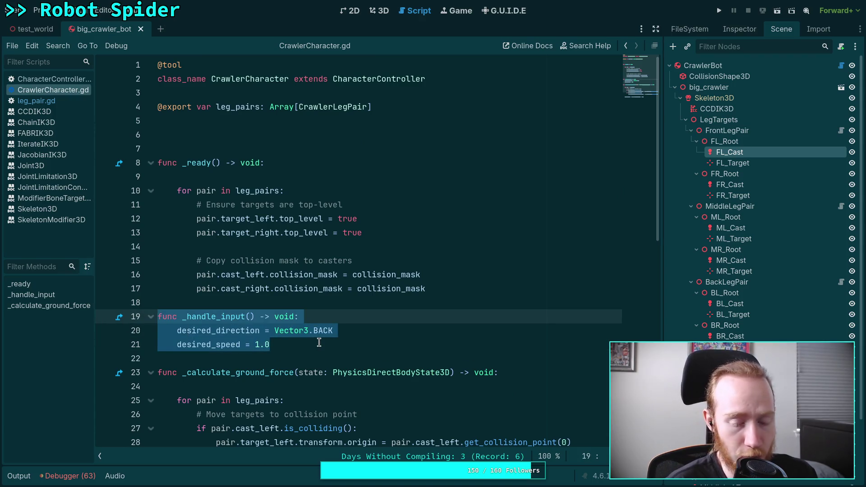
click(317, 303)
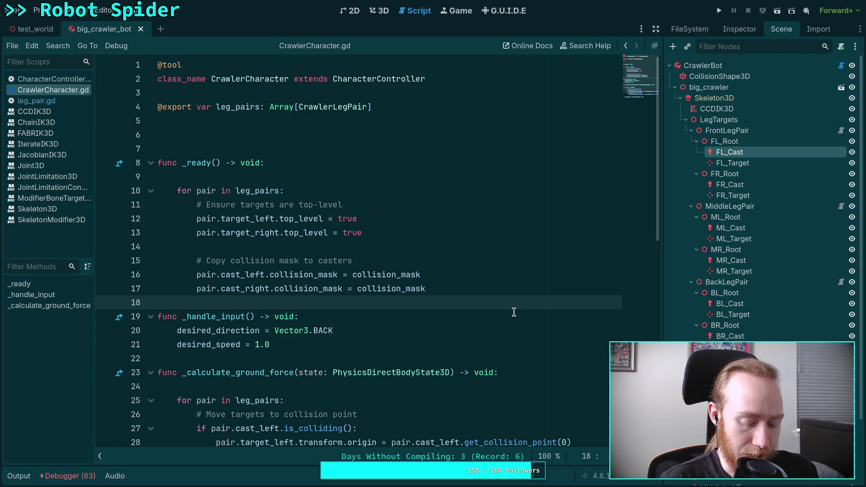
key(Return)
key(Return)
key(Up)
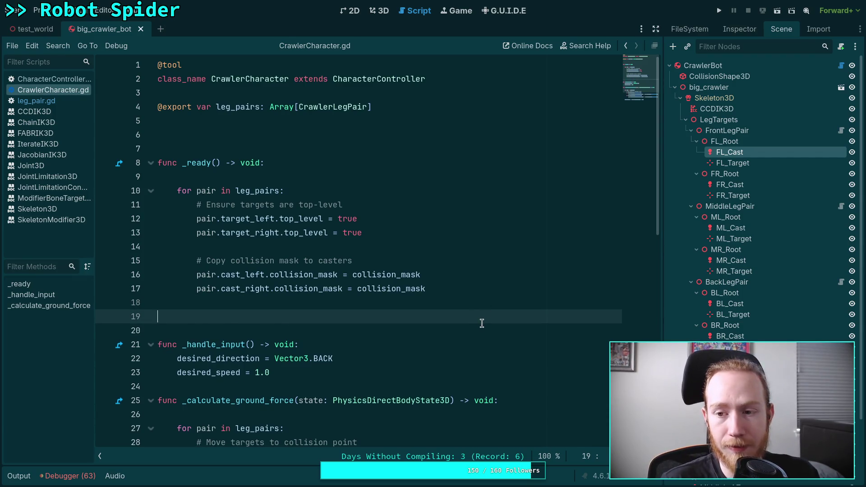
scroll(482, 323, down, 1)
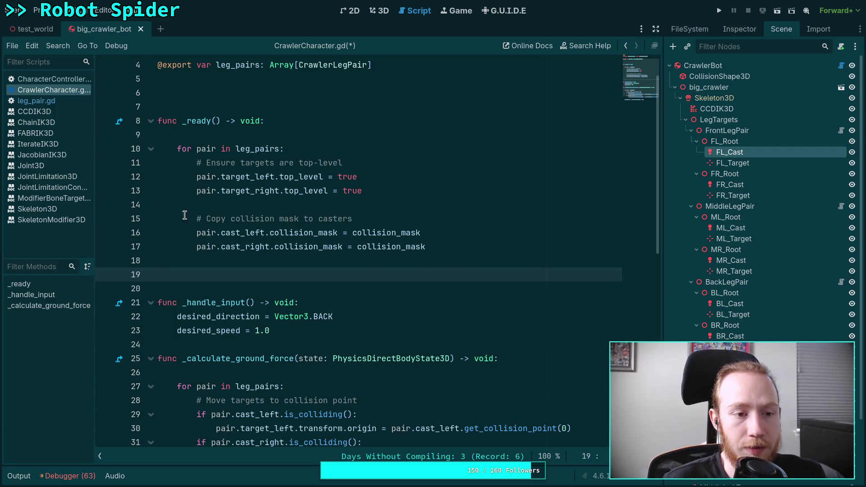
Step: Switch to CharacterController.gd and put the cursor on the empty first line of _ready
click(34, 79)
scroll(321, 257, up, 10)
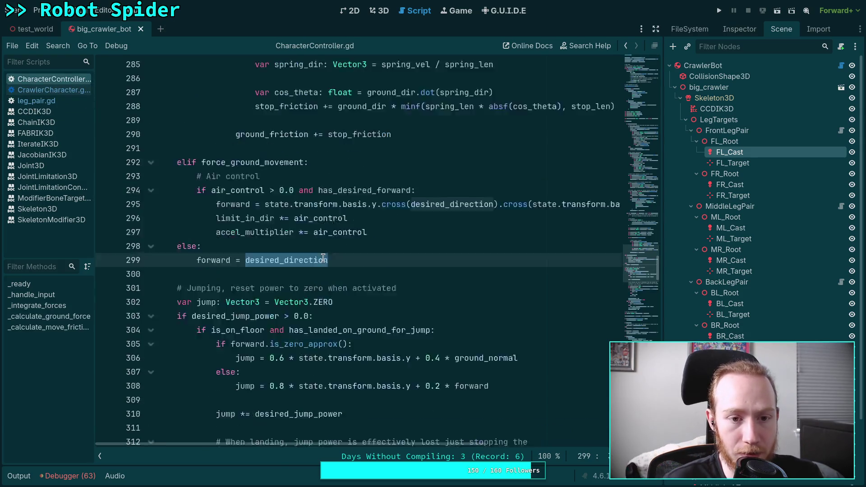
scroll(326, 254, up, 20)
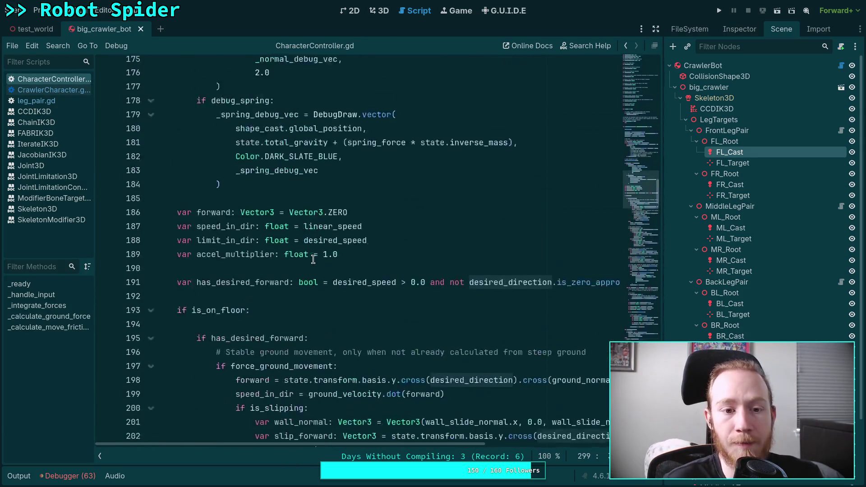
scroll(313, 259, up, 9)
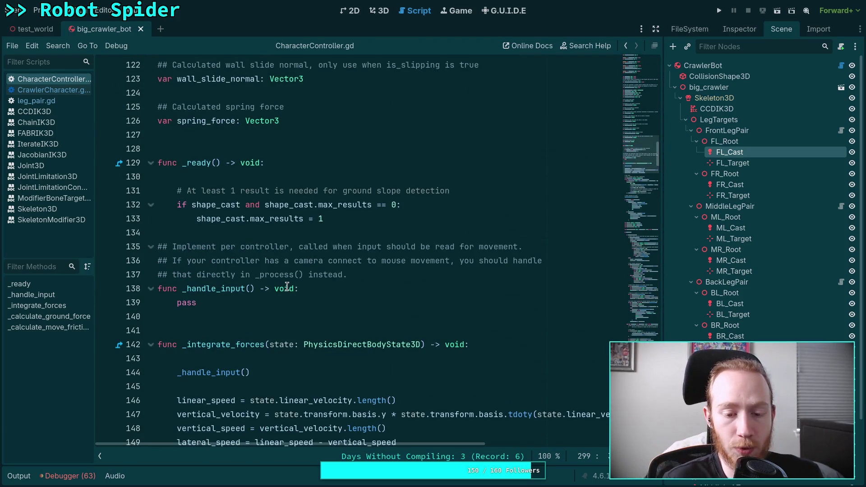
click(497, 343)
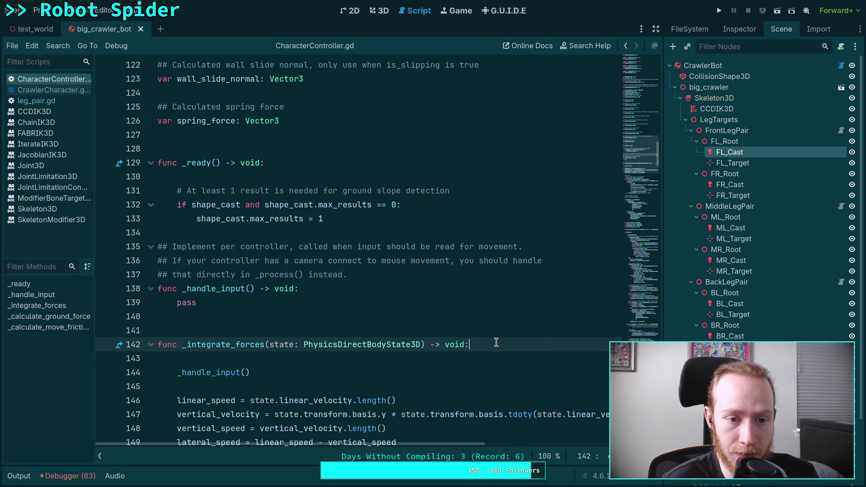
click(374, 177)
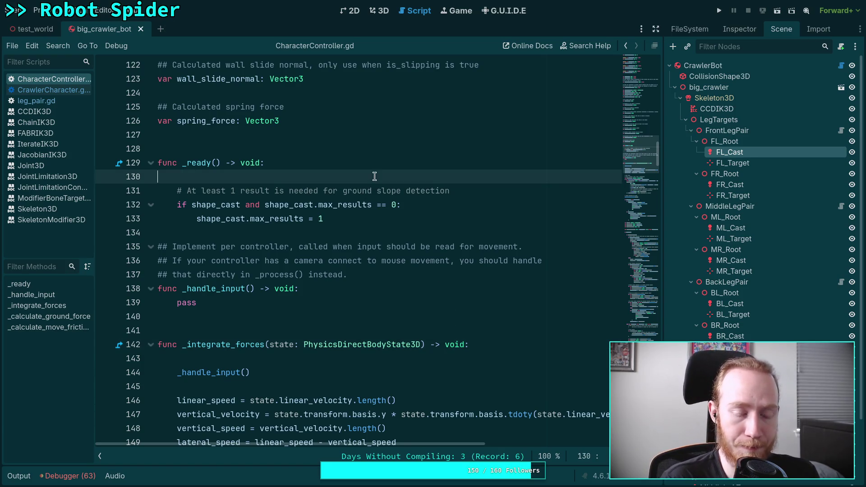
Step: Add the comment '# Make this body use custom integrator' atop _ready, followed by custom_integrator
key(Return)
key(Return)
key(Up)
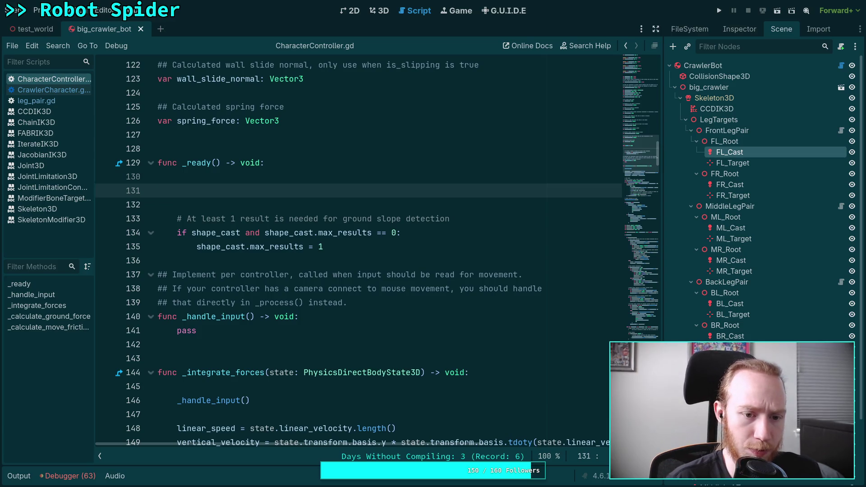
text(# Make this )
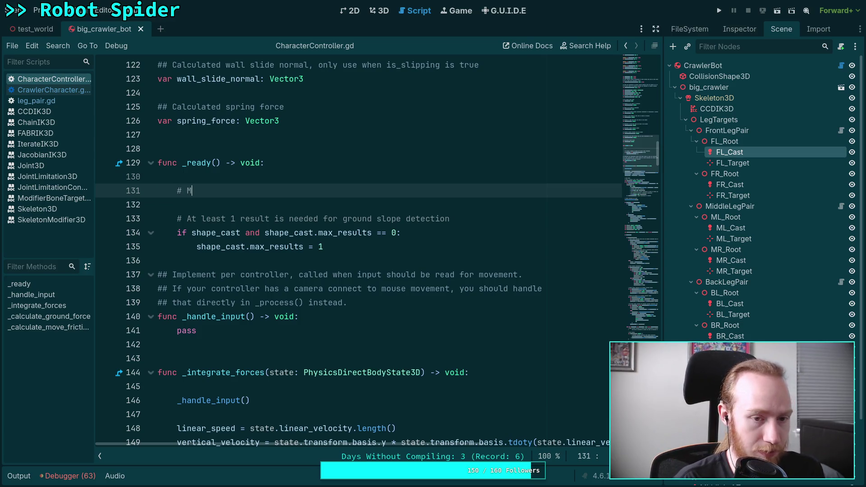
text(body use c)
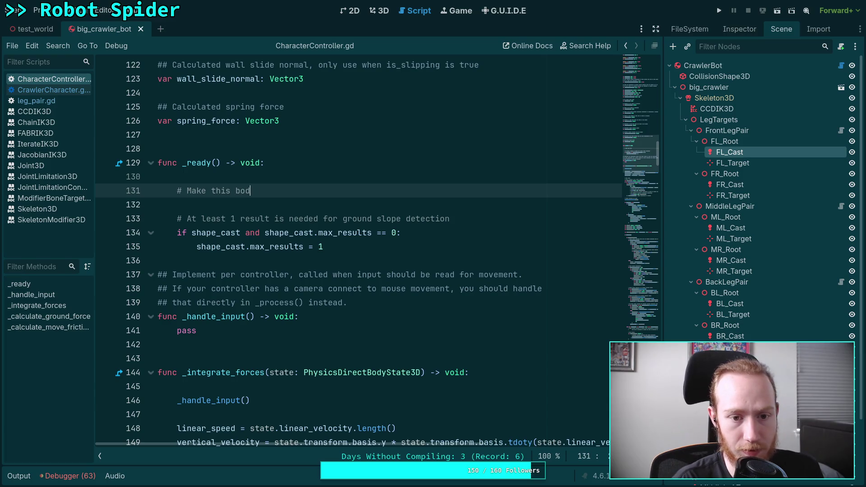
text(ustom integ)
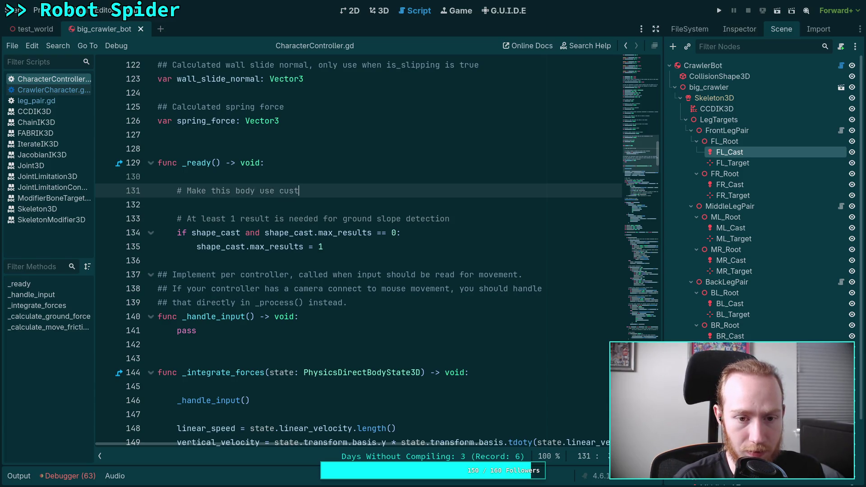
text(rator)
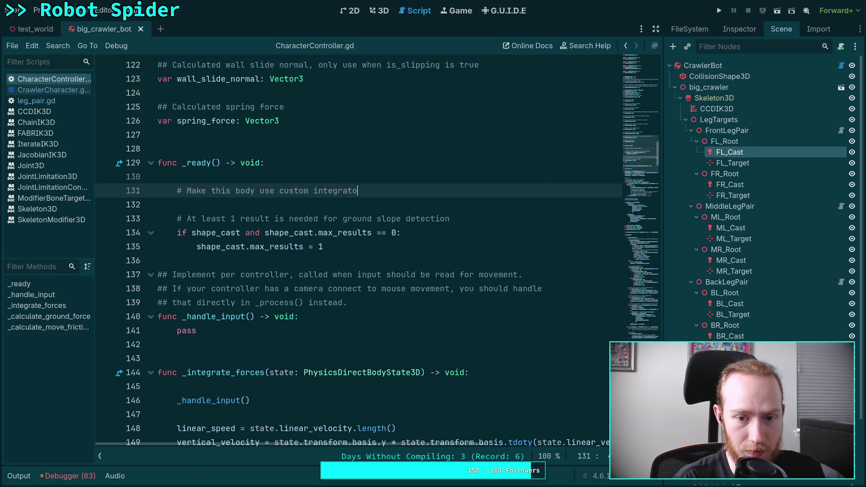
key(Return)
text(custo)
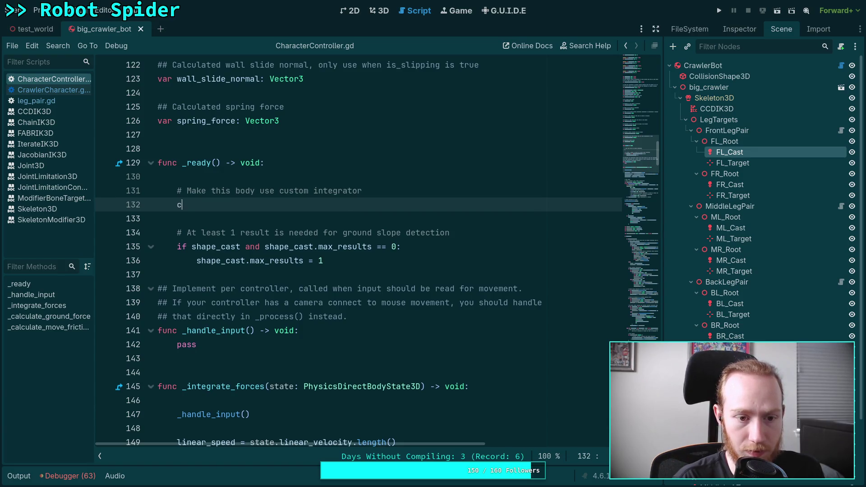
key(Return)
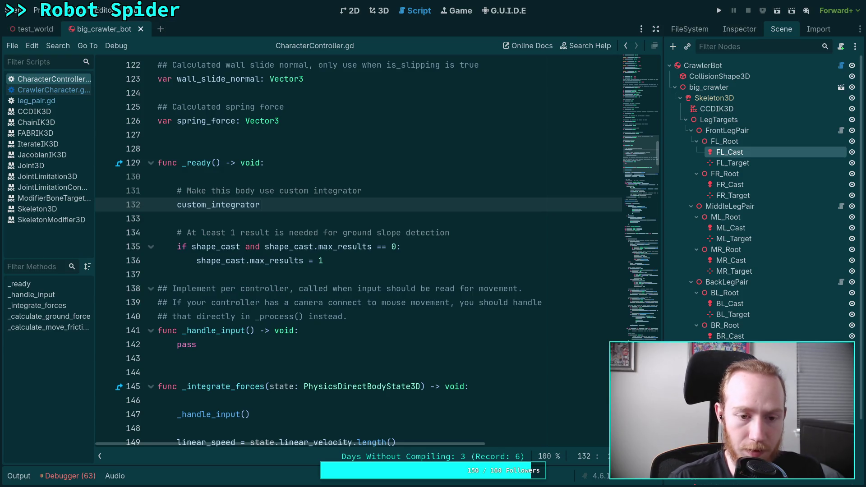
Step: Complete the line as custom_integrator = true and save CharacterController.gd
mouse_move(249, 205)
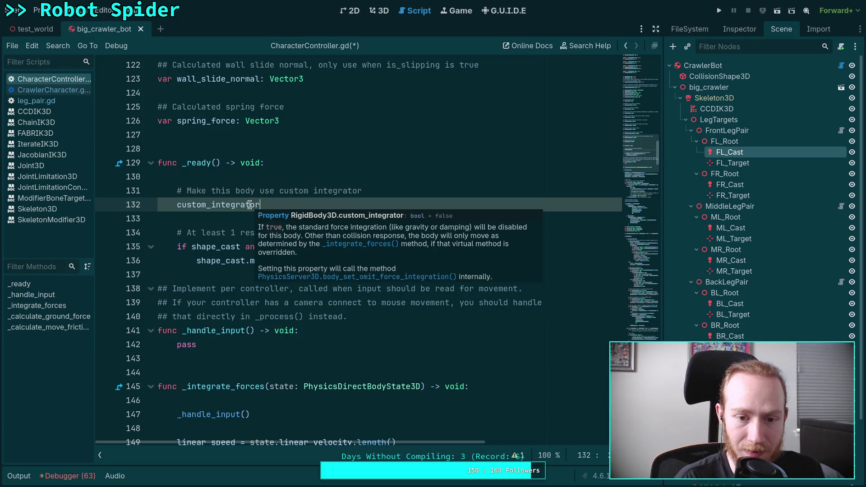
text(= true)
key(ctrl+s)
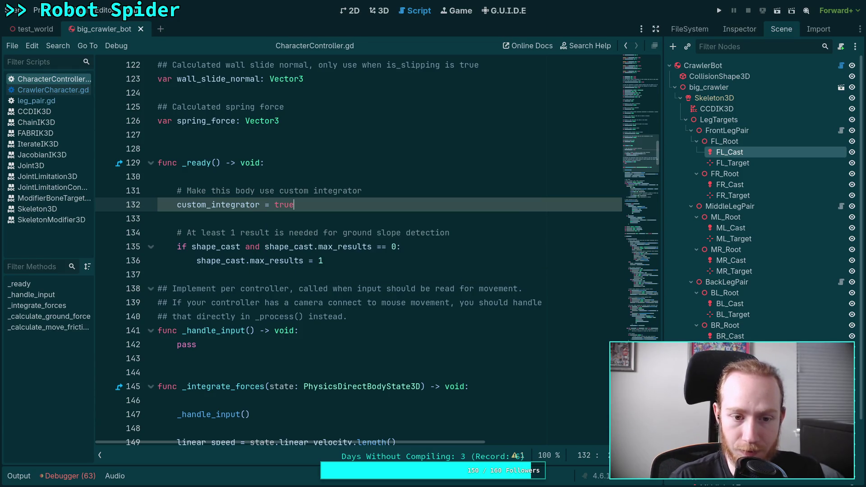
click(334, 220)
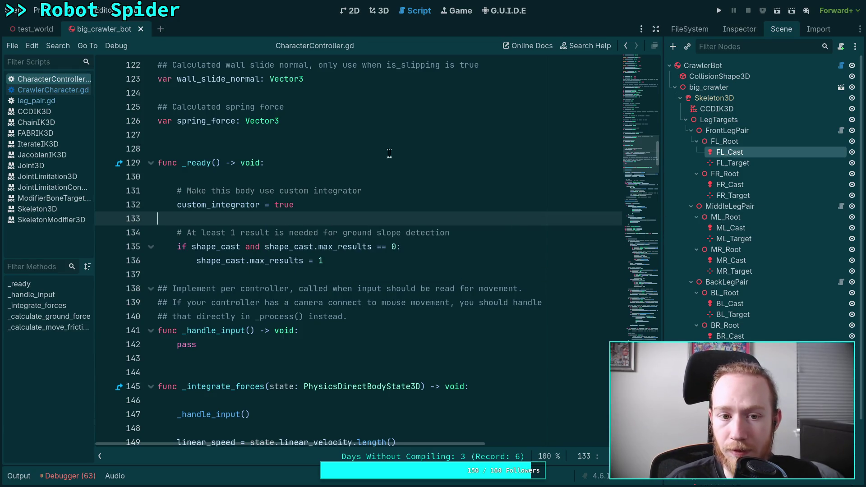
scroll(393, 154, up, 20)
scroll(250, 113, up, 15)
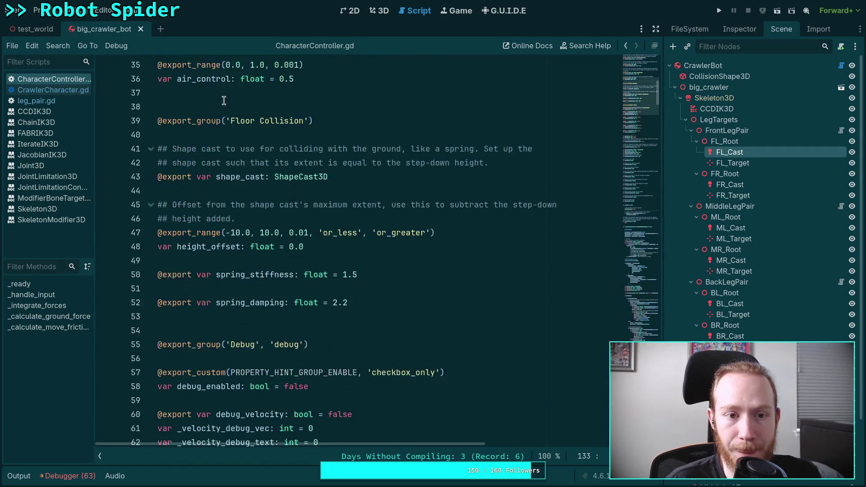
click(157, 65)
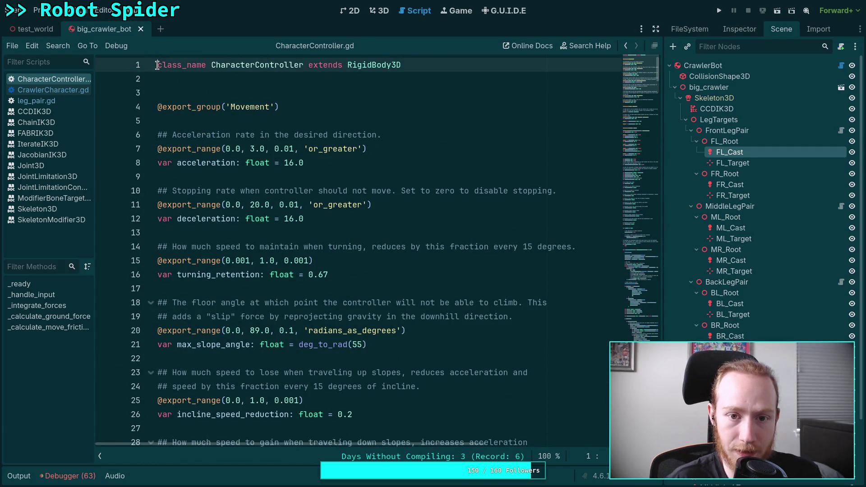
key(Return)
key(Up)
text(@tool)
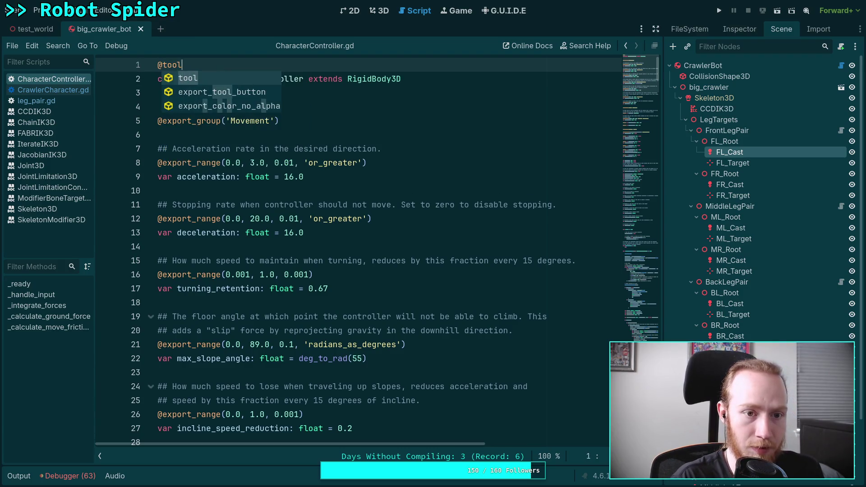
Step: Show the test_world scene in the 3D workspace
scroll(193, 177, down, 20)
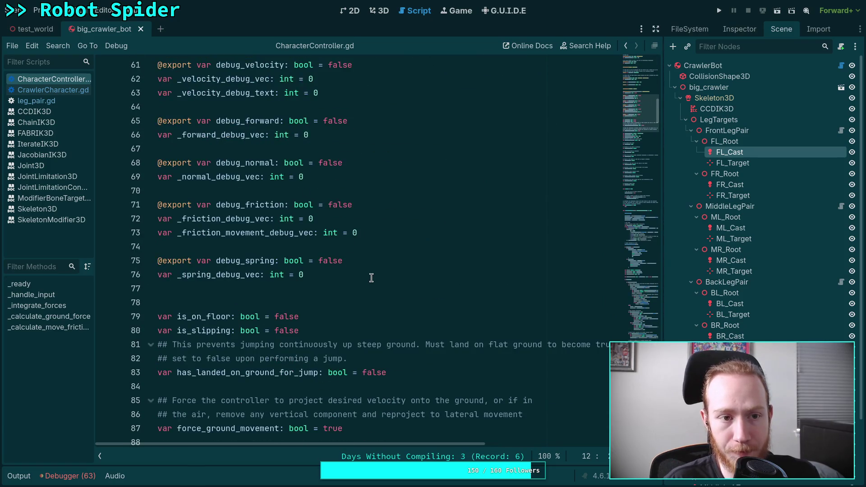
click(35, 29)
key(ctrl+F2)
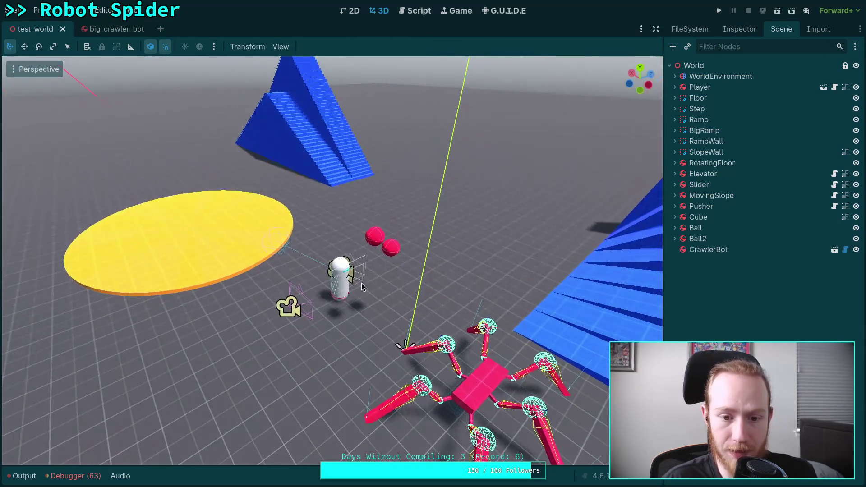
Step: Undo the accidental nudge of the Player and open CrawlerBot's CrawlerCharacter.gd script
click(339, 275)
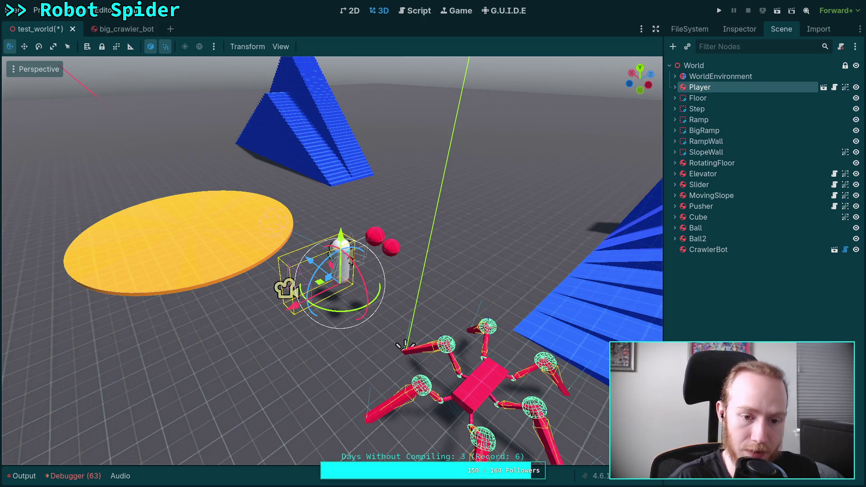
key(ctrl+z)
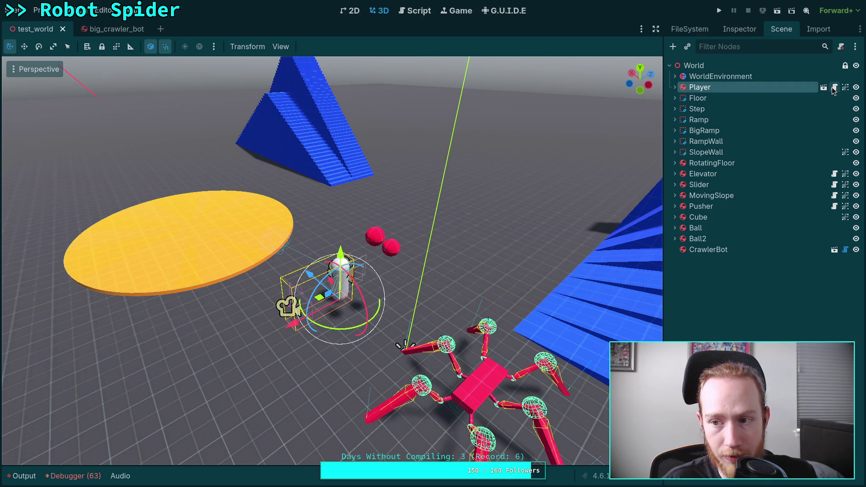
click(846, 251)
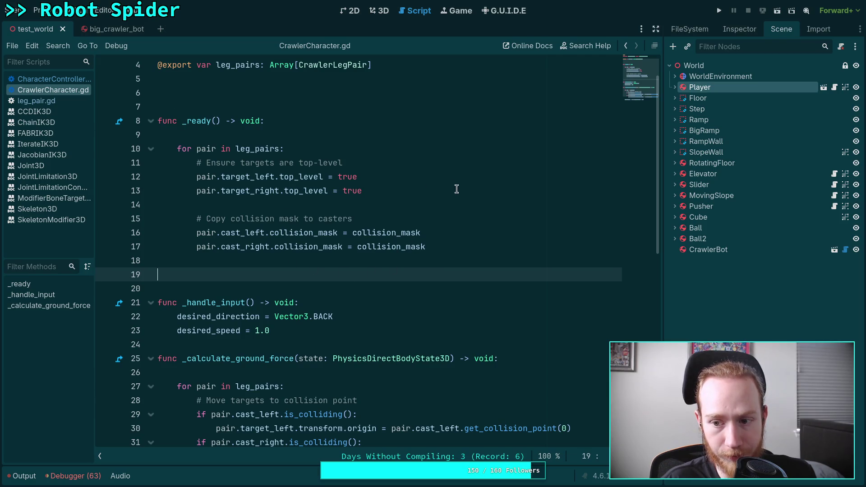
Step: Confirm in the Inspector's Solver section that CrawlerBot's Custom Integrator is on in big_crawler_bot
click(708, 249)
click(735, 27)
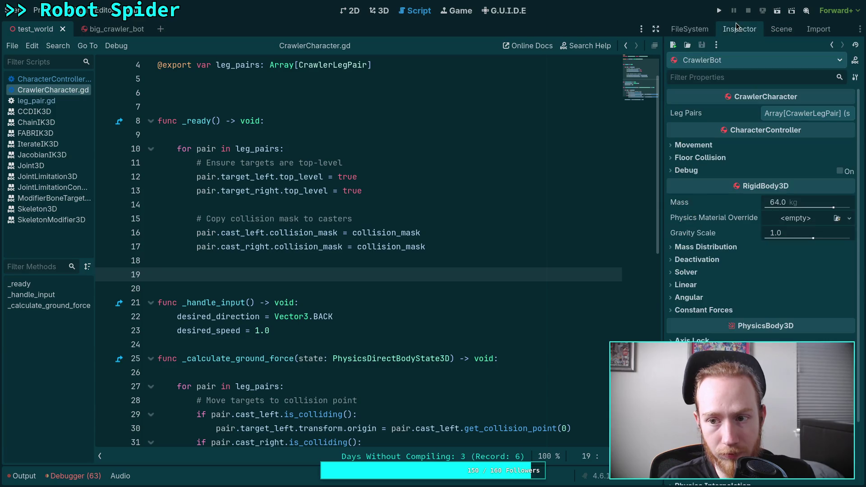
click(113, 27)
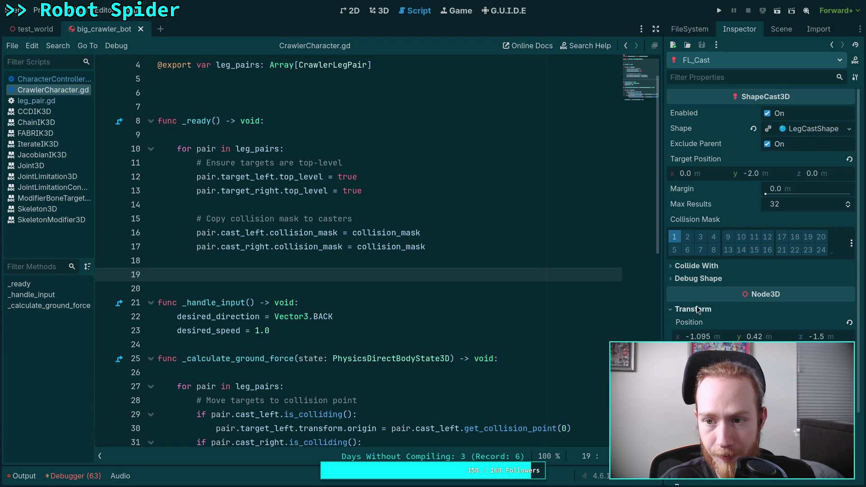
click(780, 30)
click(704, 65)
click(740, 28)
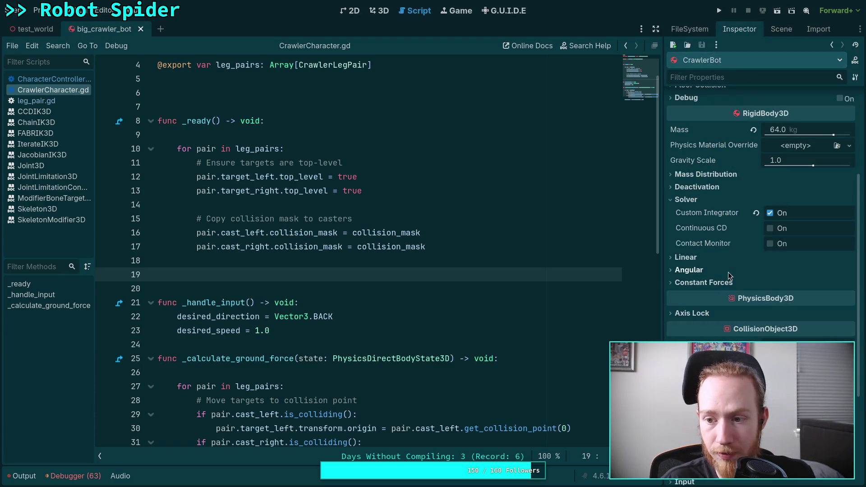
click(455, 262)
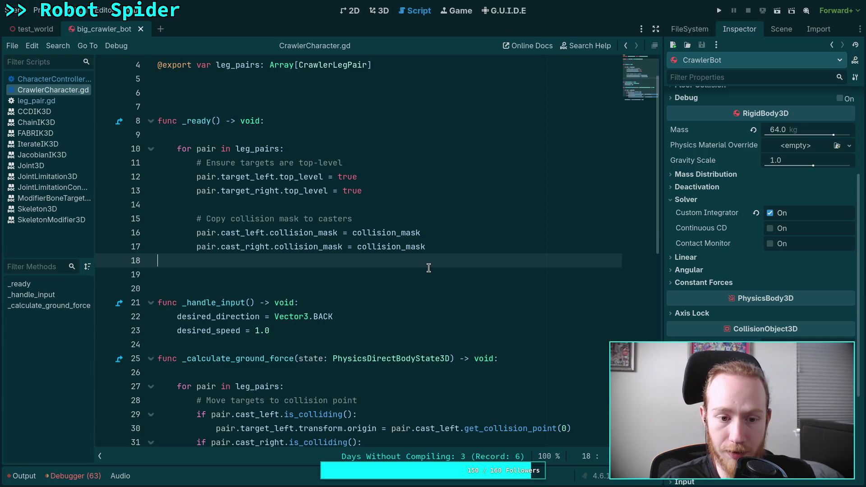
Step: Save the big_crawler_bot scene and return to CrawlerCharacter.gd
click(75, 79)
key(ctrl+s)
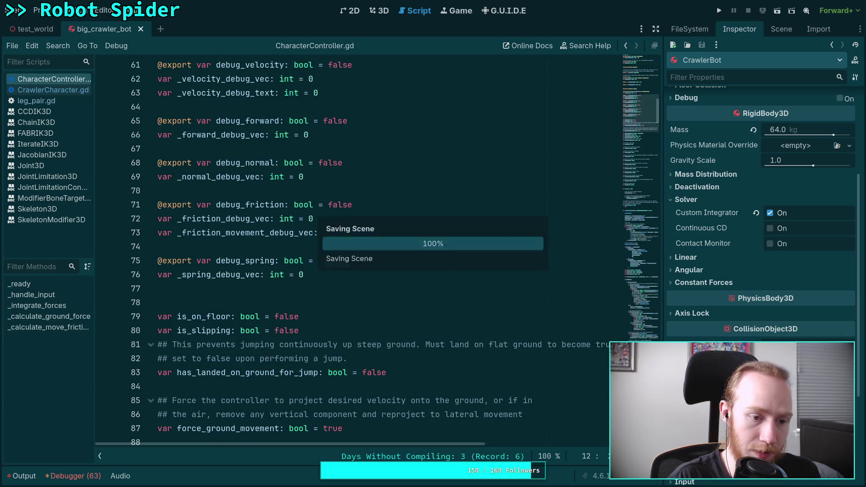
scroll(345, 190, down, 8)
scroll(345, 190, down, 17)
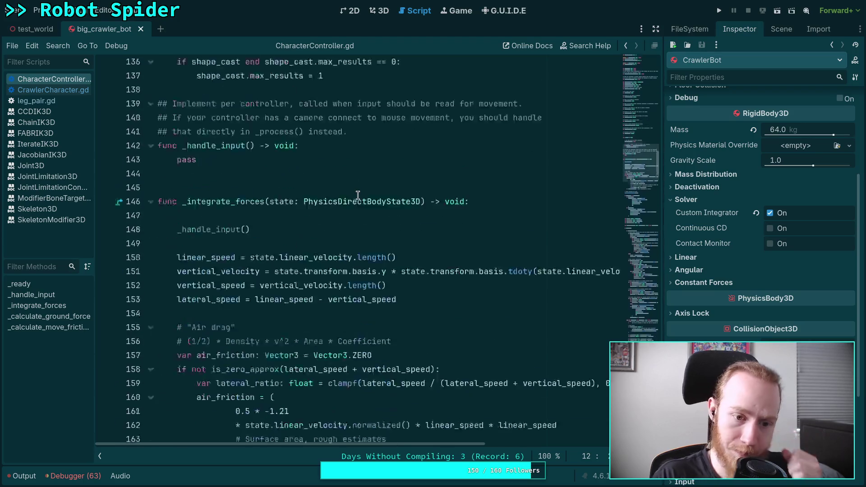
scroll(317, 213, up, 2)
key(alt+Left)
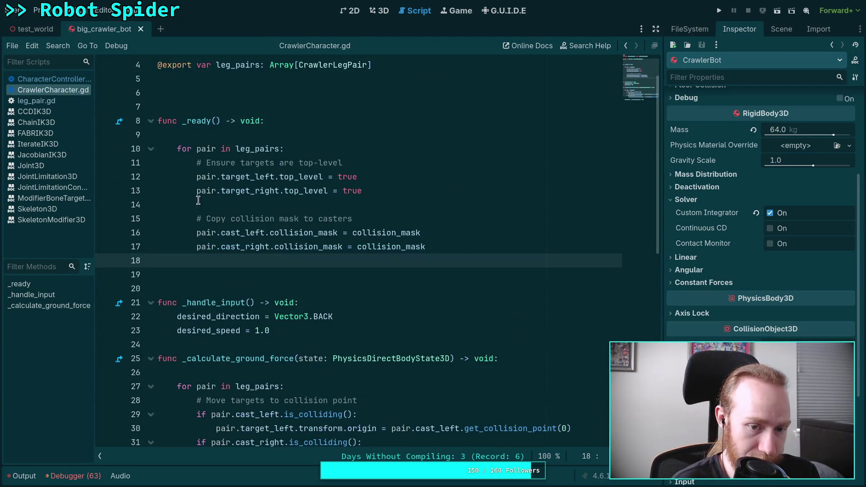
click(374, 344)
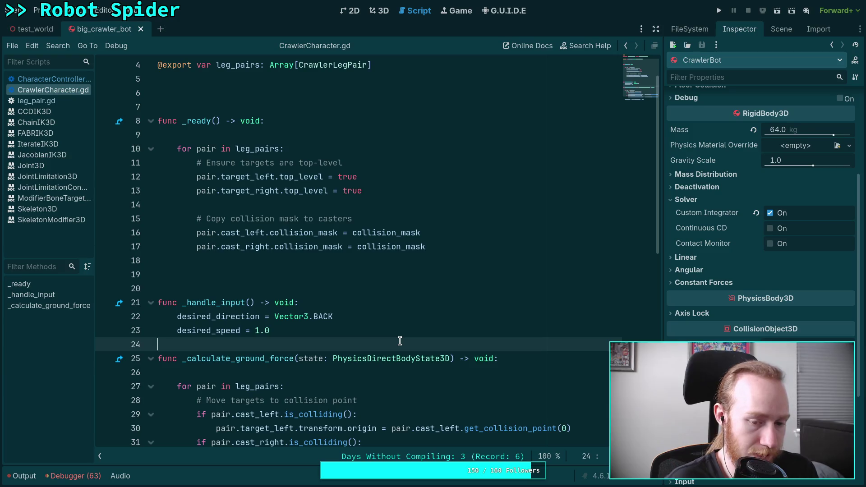
key(Return)
key(Return)
key(Up)
text(func _)
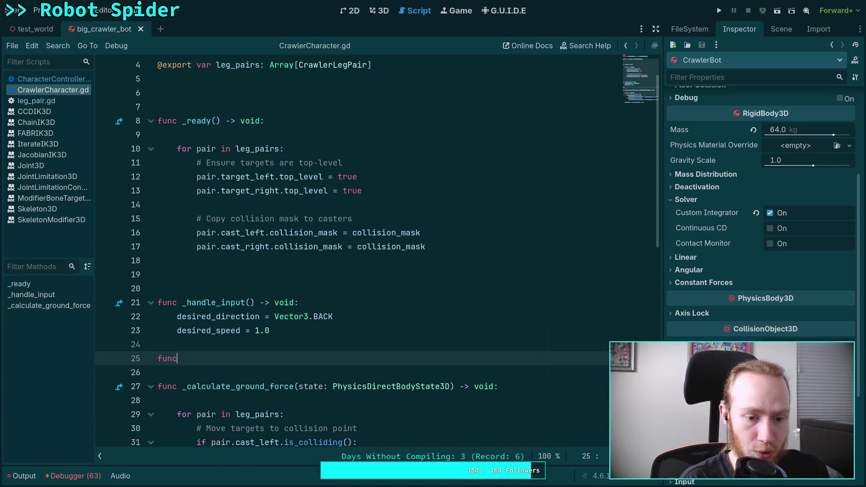
text(int)
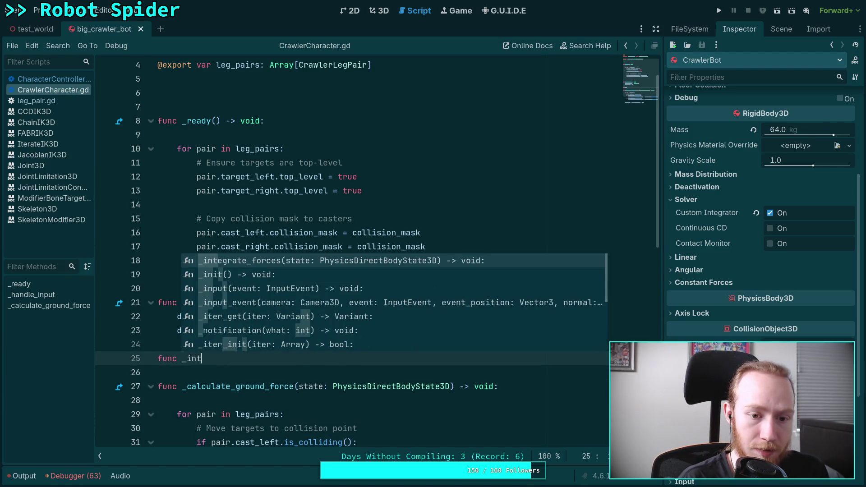
key(Return)
key(Return)
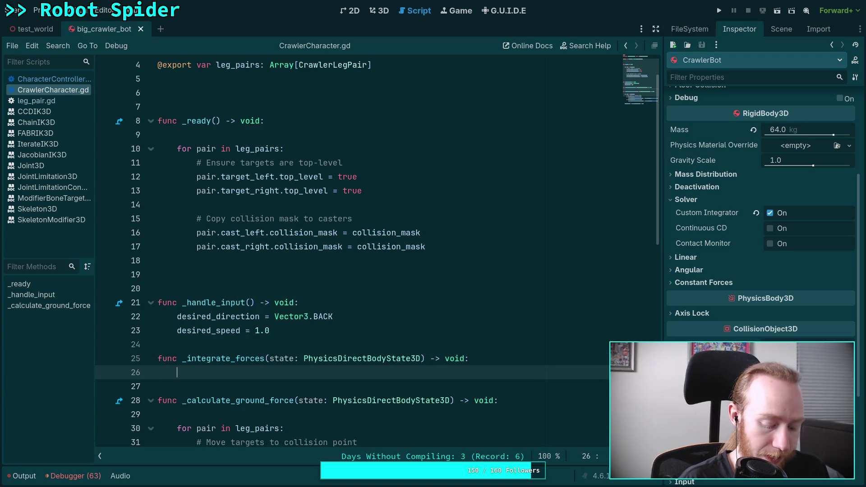
text(update-)
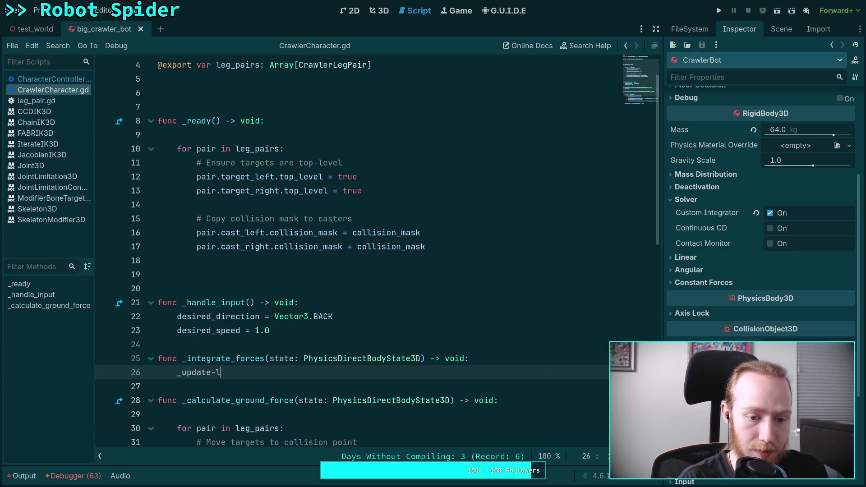
text(legs()
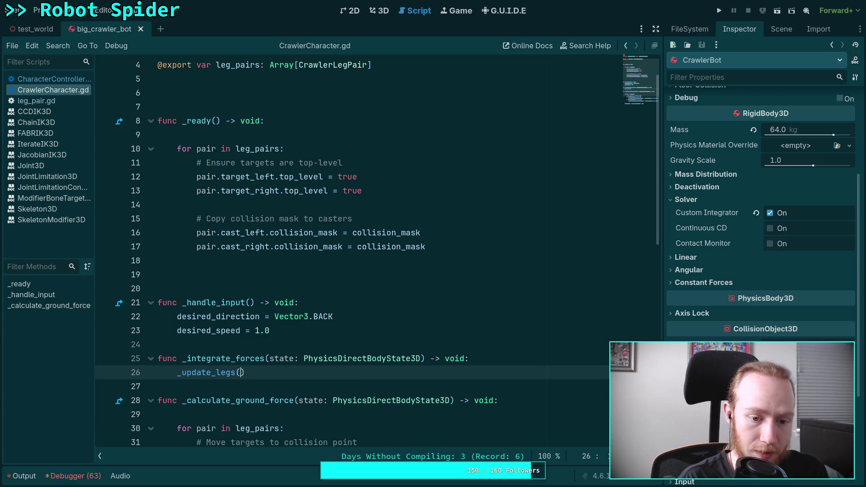
text(tate))
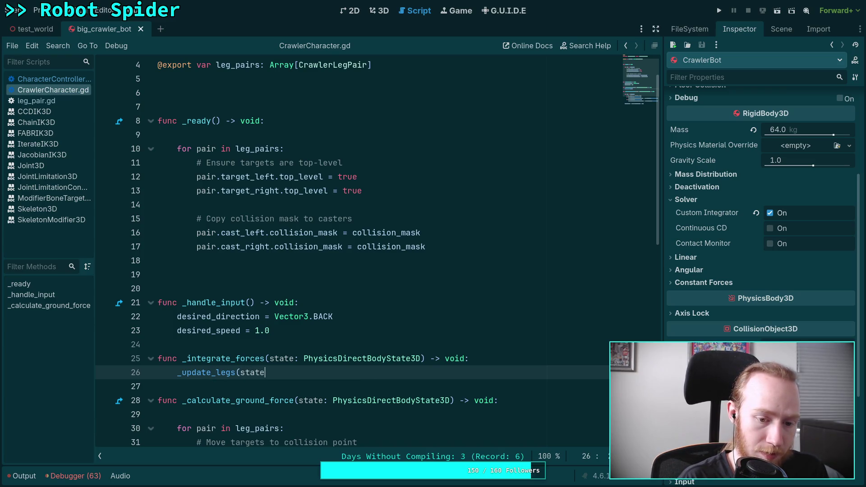
scroll(352, 253, down, 4)
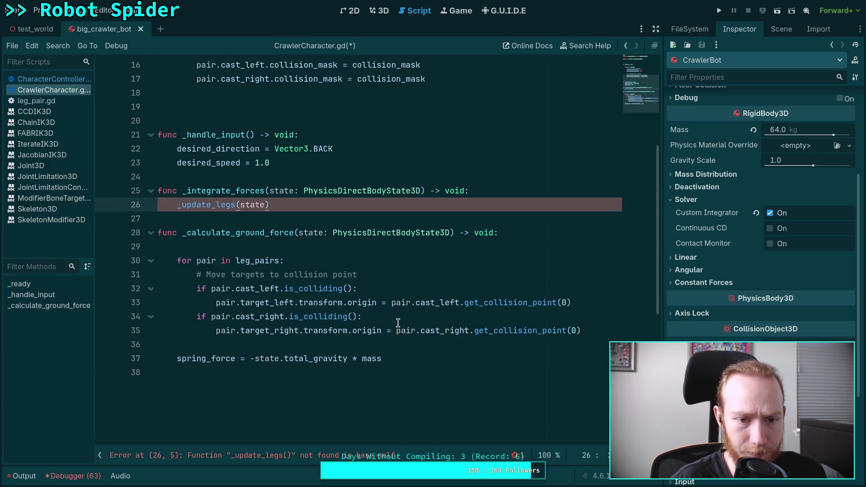
key(Return)
key(Return)
text(super.)
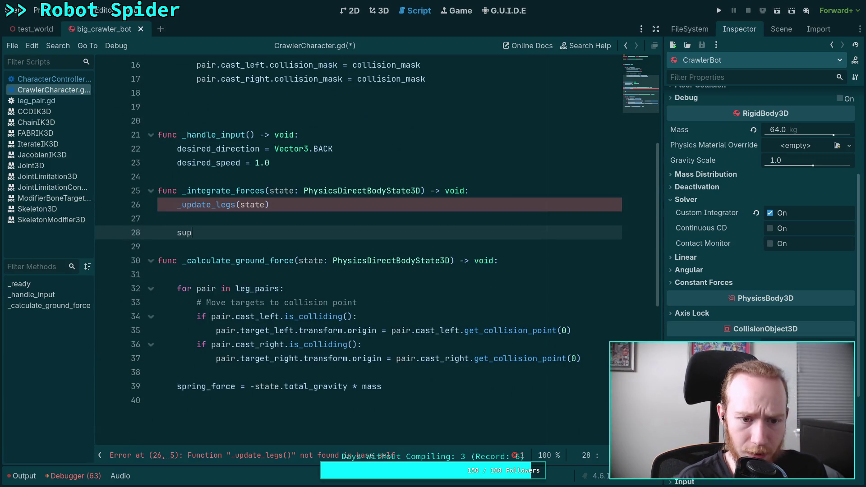
text(_in)
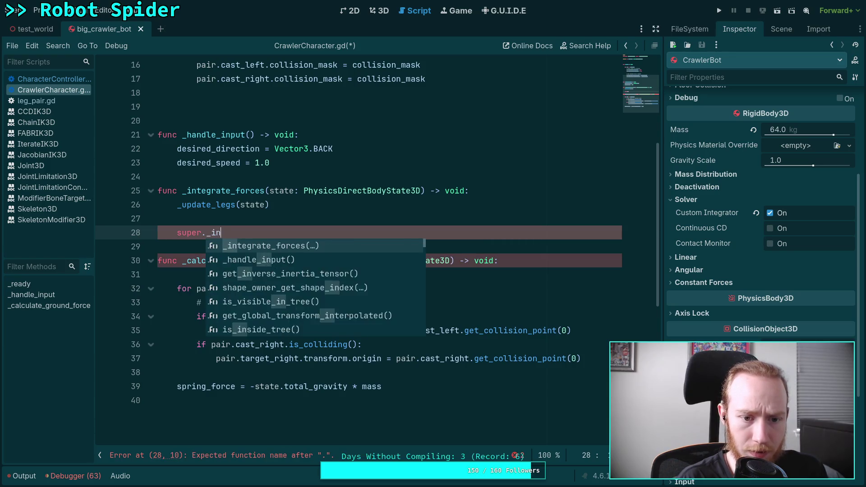
key(Return)
text(state)
key(Escape)
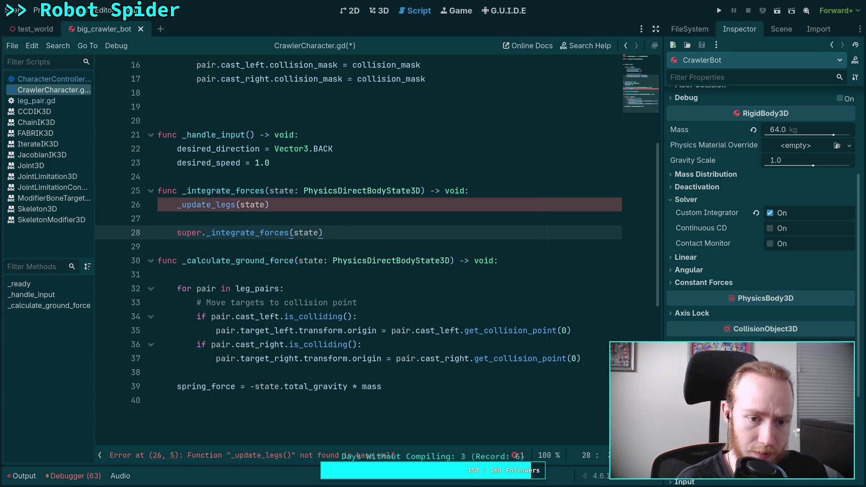
key(Up)
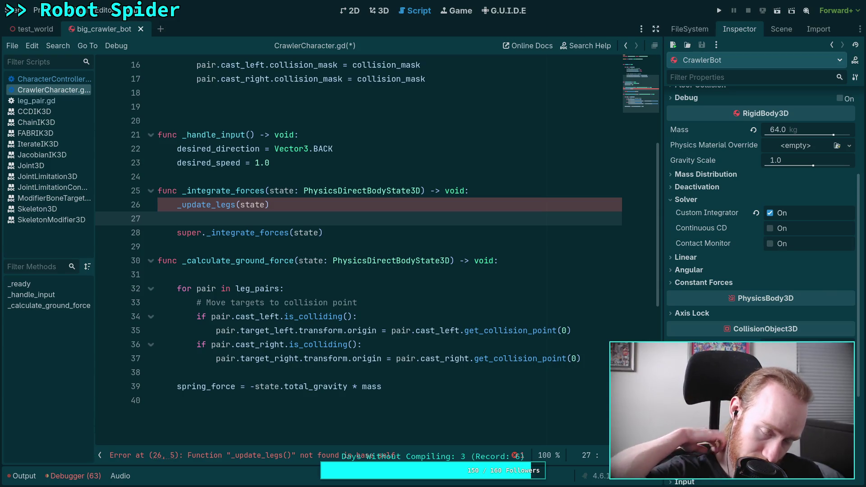
key(Up)
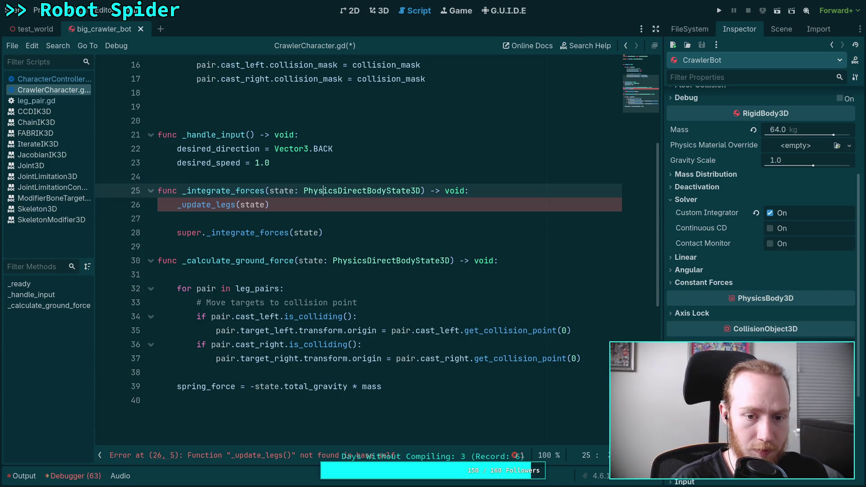
key(ctrl+shift+Return)
text(#)
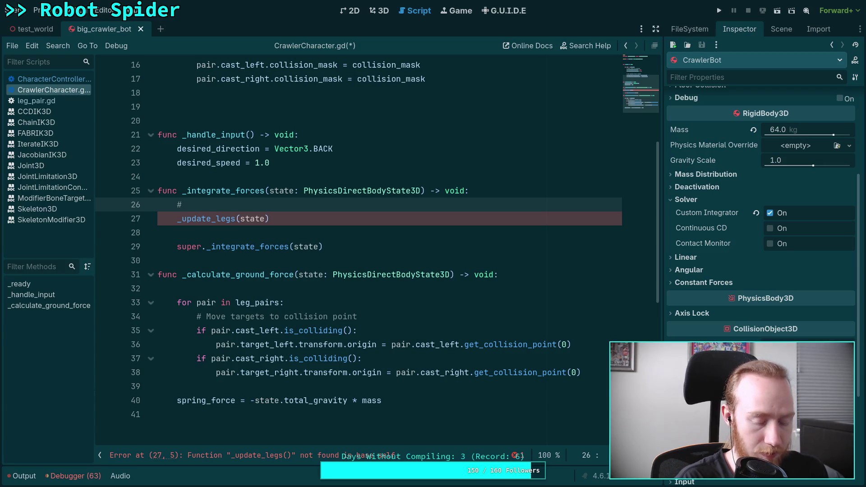
key(BackSpace)
key(BackSpace)
key(BackSpace)
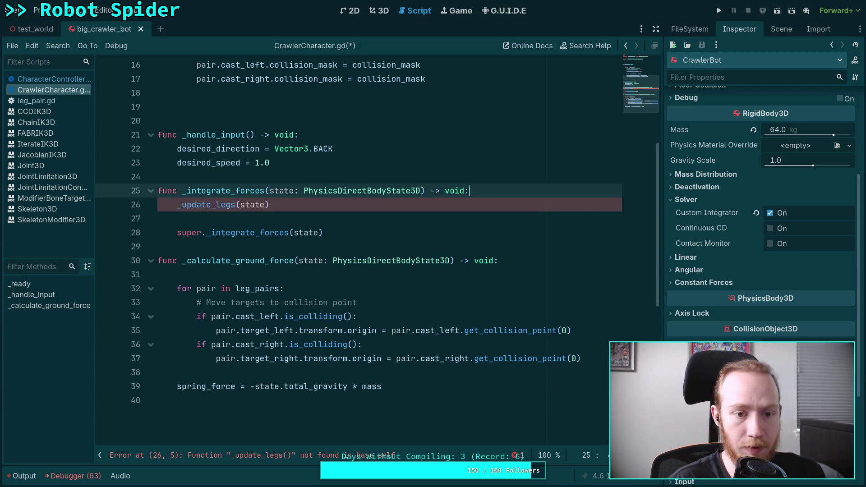
click(177, 218)
scroll(404, 345, up, 2)
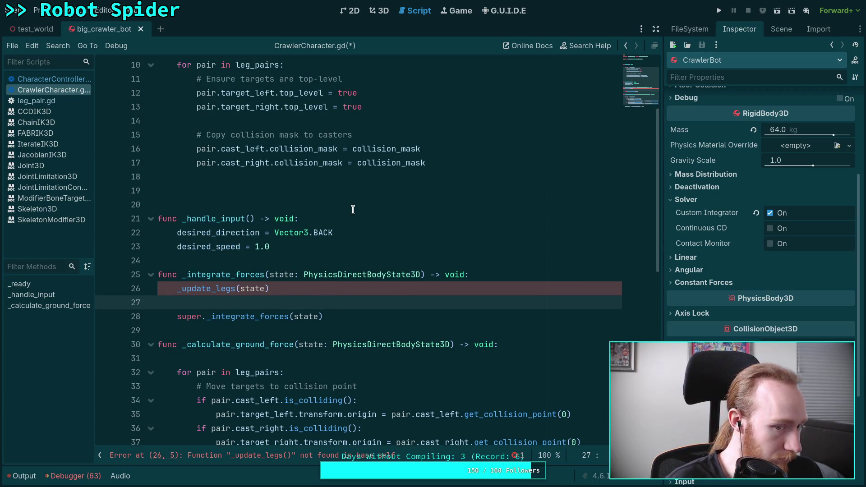
click(340, 330)
scroll(340, 330, down, 4)
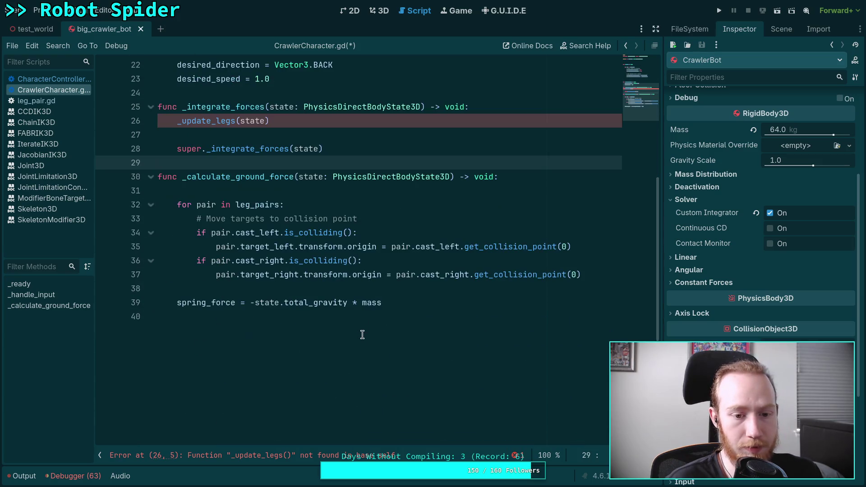
Step: Below _integrate_forces, add 'func _update_legs(state: PhysicsDirectBodyState3D) -> void:' containing pass
click(391, 372)
scroll(391, 373, up, 2)
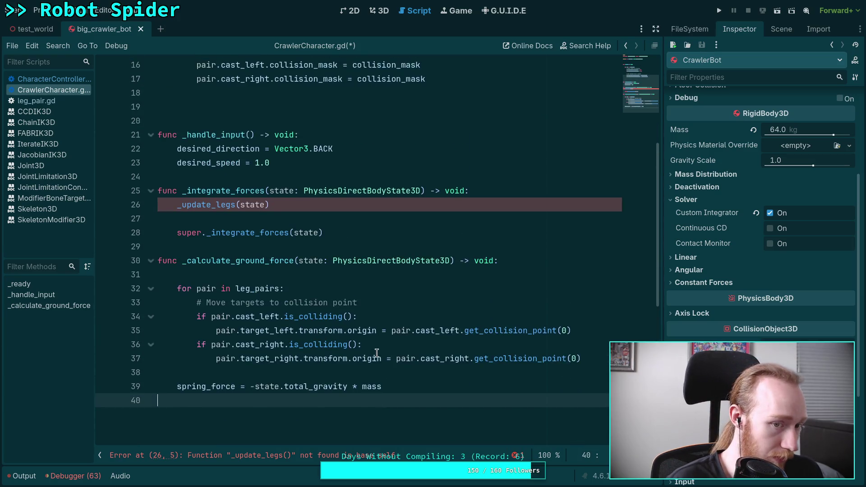
click(385, 247)
key(Return)
key(Return)
key(Up)
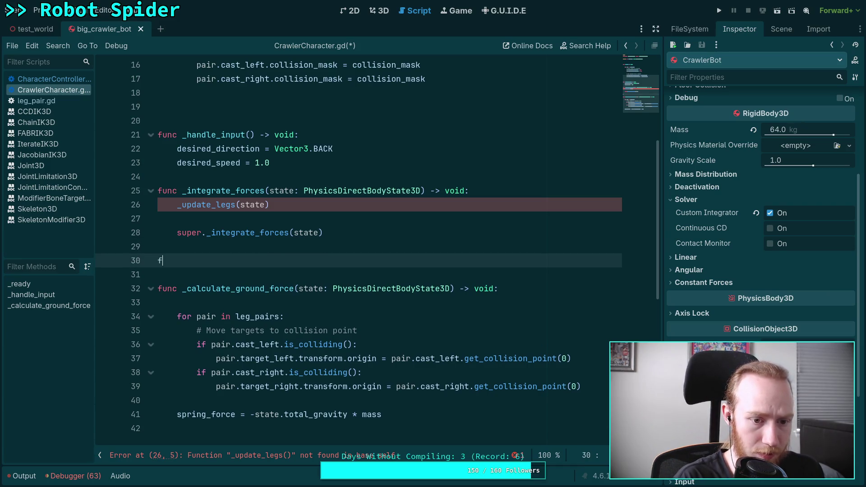
text(unc _up)
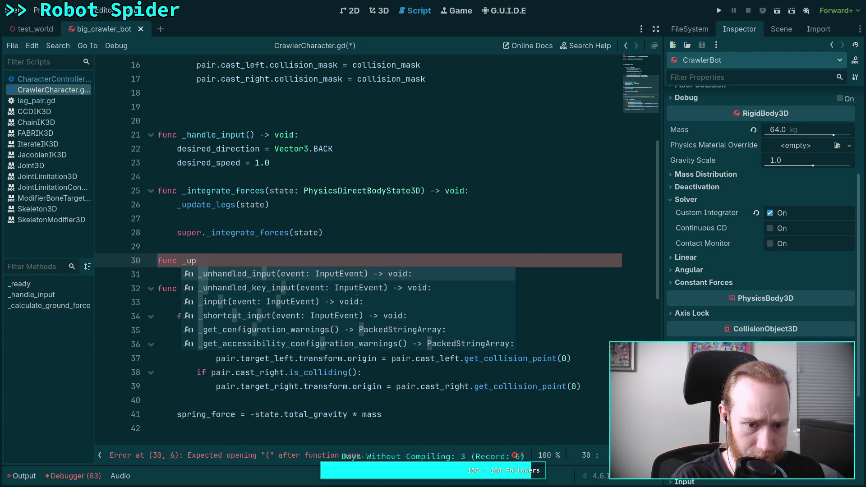
text(date_legs(s)
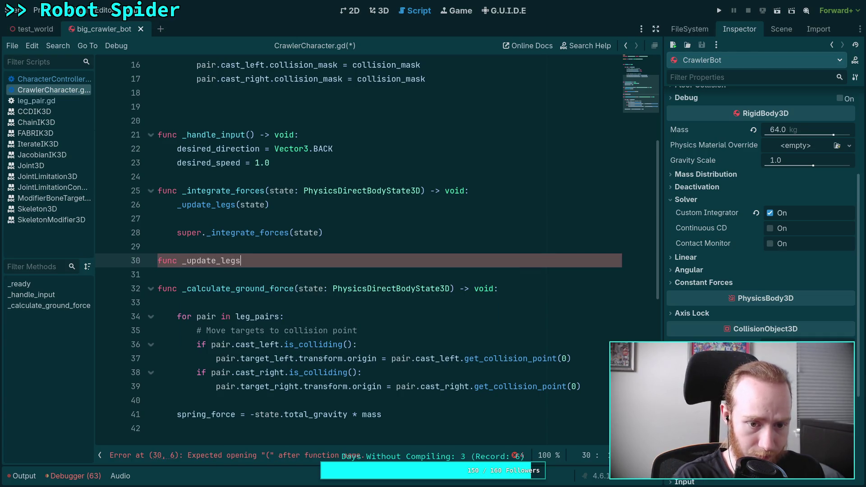
text(tate: Phy)
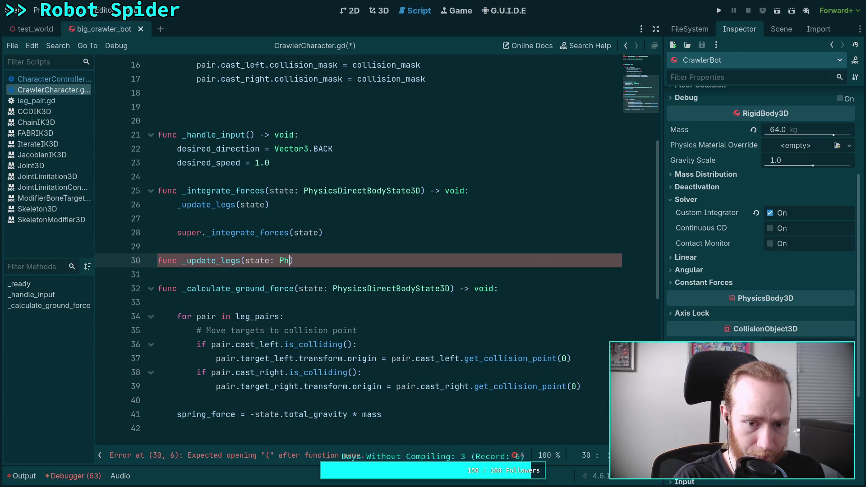
text(s)
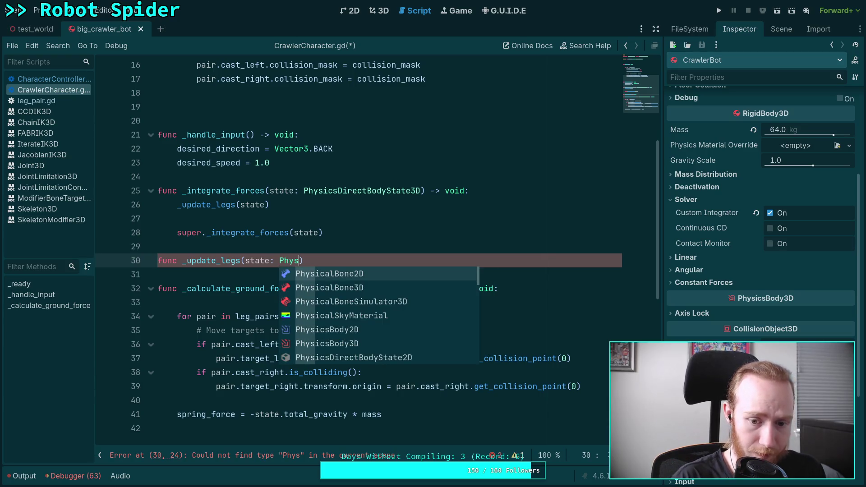
key(Down)
key(Down)
key(Down)
key(Return)
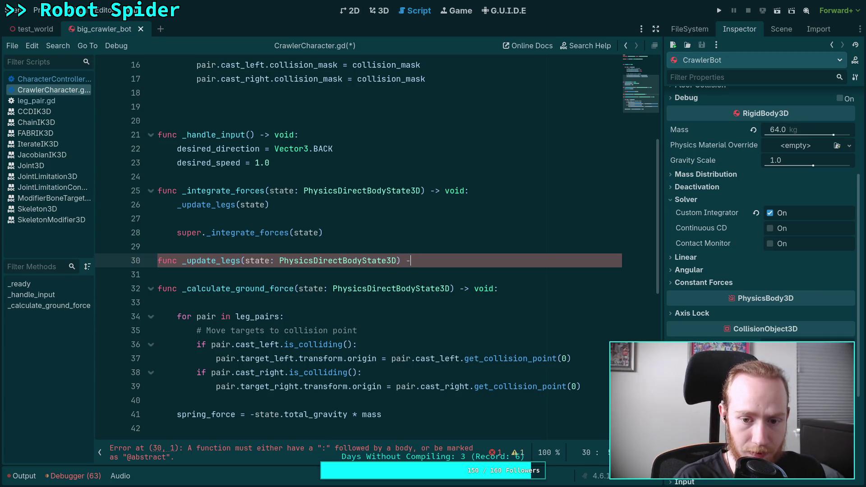
text(void:)
key(Return)
text(pass)
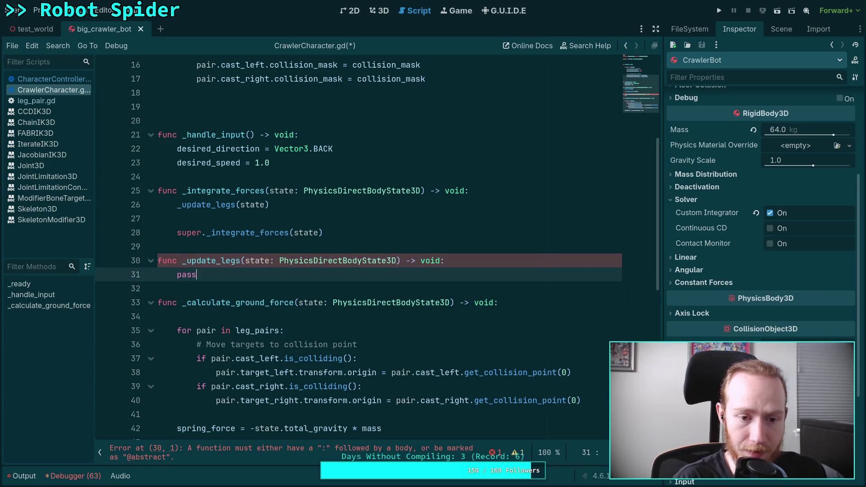
Step: Look over _calculate_ground_force, then return to the end of the _update_legs header
scroll(398, 301, down, 1)
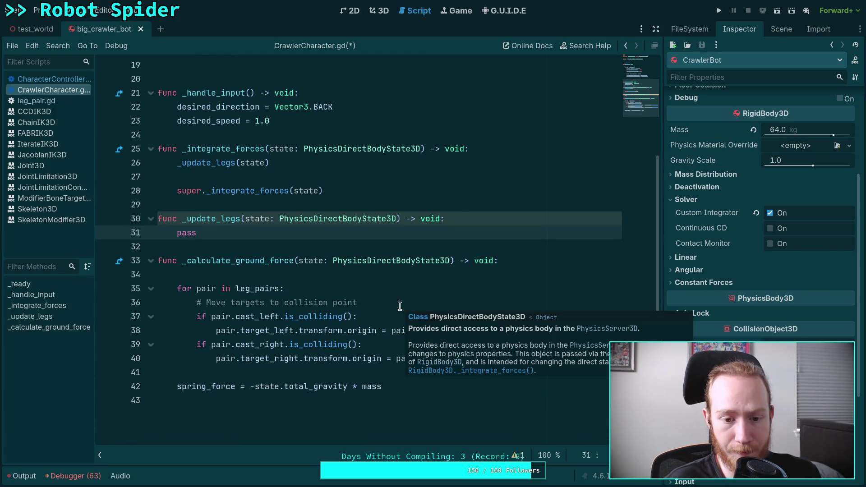
click(285, 260)
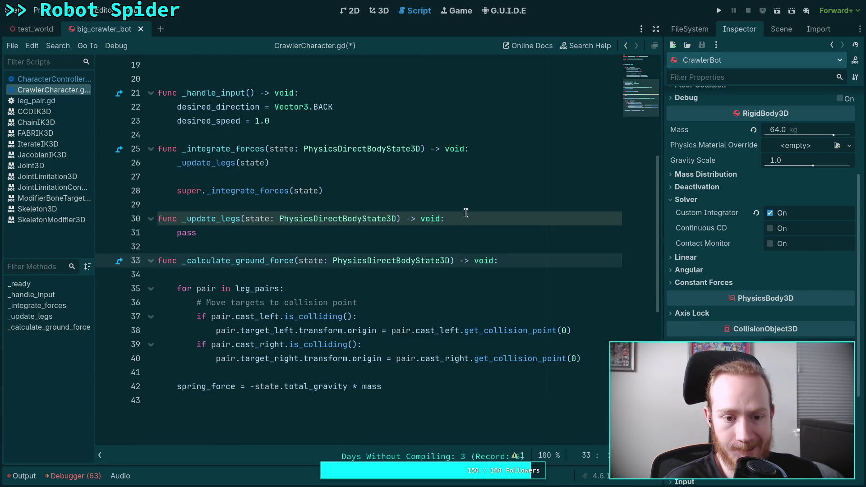
click(503, 215)
scroll(520, 246, up, 1)
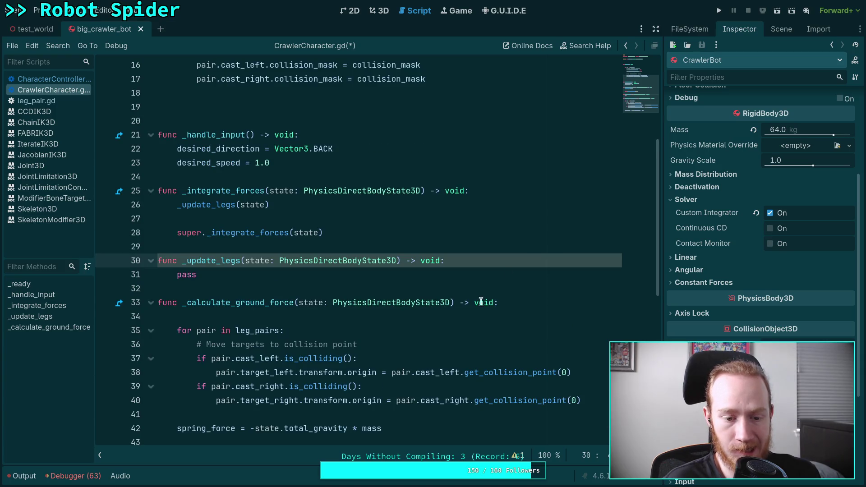
Step: Move the leg-pair collision loop up into _update_legs, replacing its pass line
drag(604, 399, 176, 332)
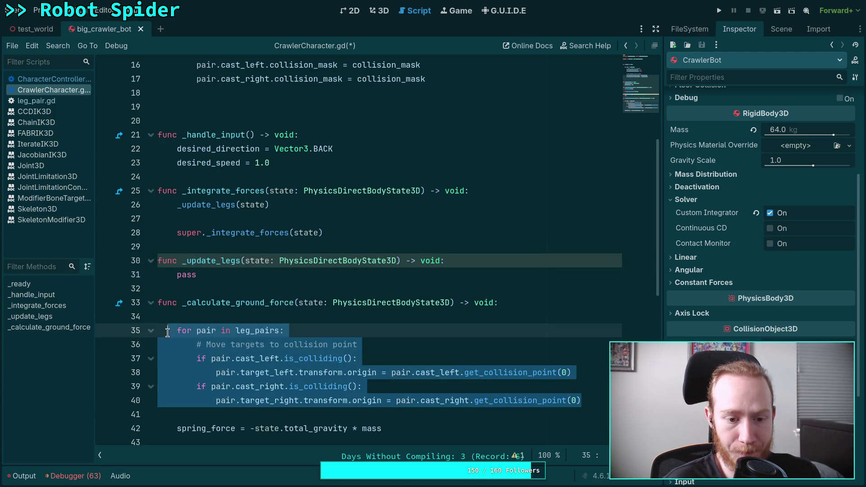
key(alt+Up)
key(alt+Up)
key(alt+Up)
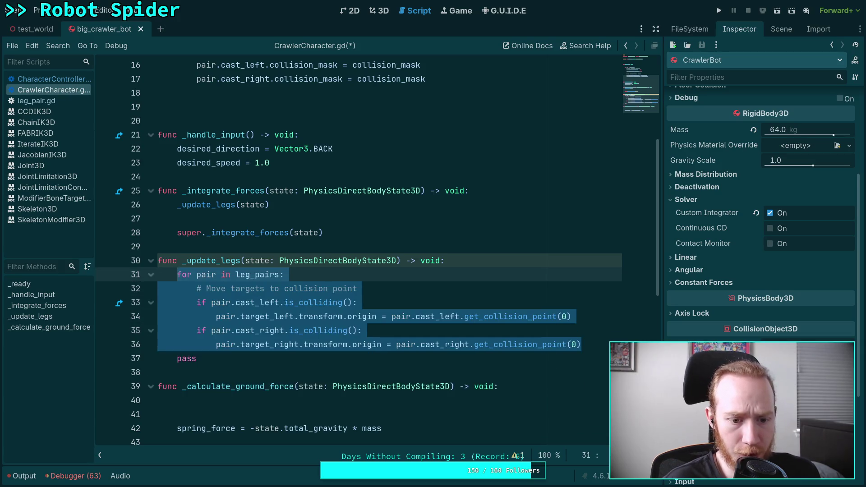
click(230, 352)
key(shift+Home)
key(BackSpace)
key(BackSpace)
key(BackSpace)
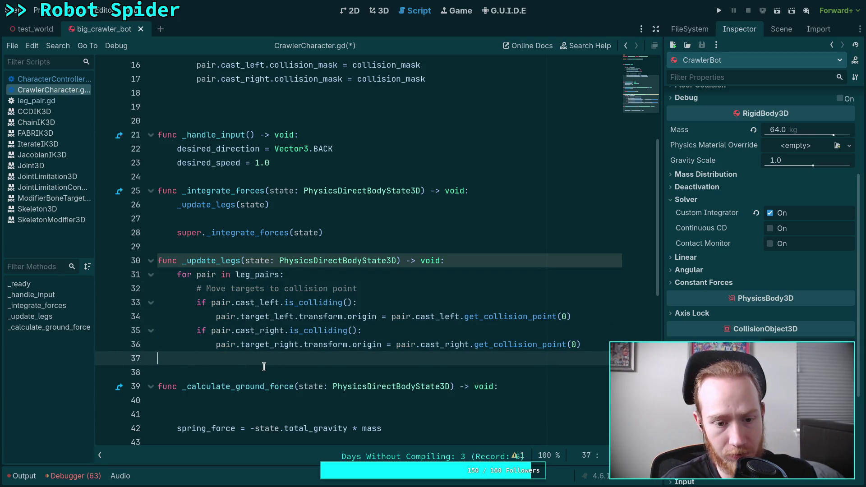
scroll(311, 334, down, 1)
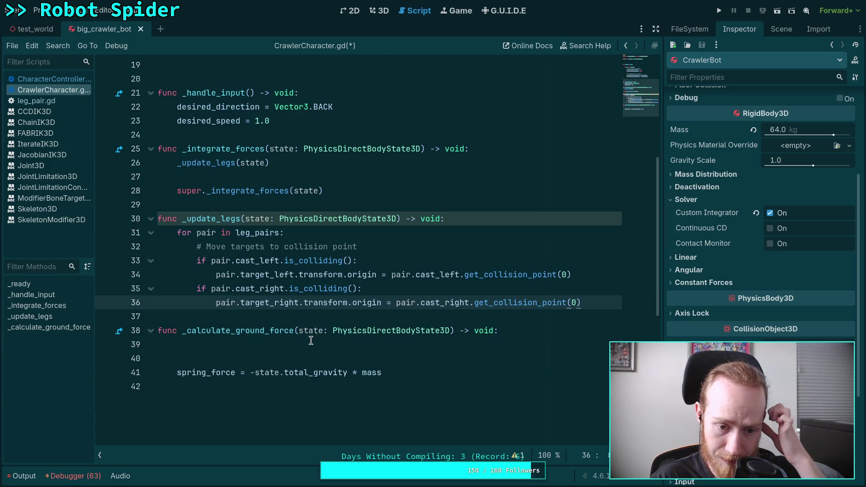
click(338, 344)
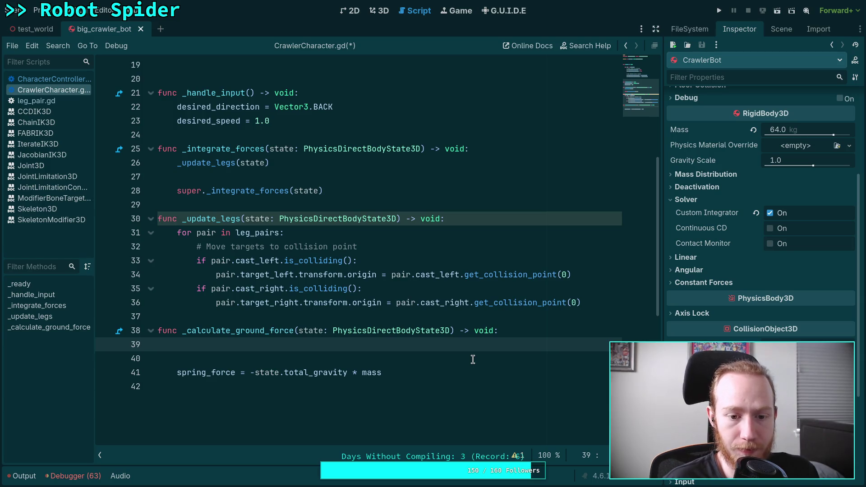
right_click(245, 233)
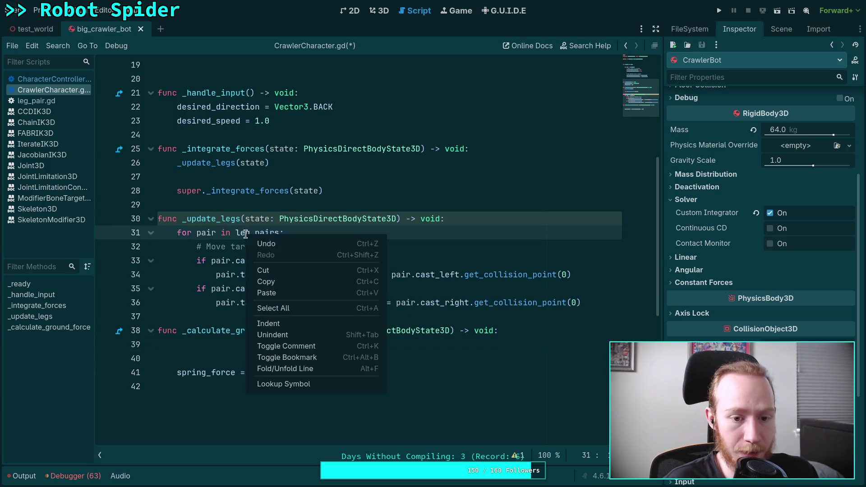
Step: Follow leg_pairs to the CrawlerLegPair type and open its leg_pair.gd script
click(282, 384)
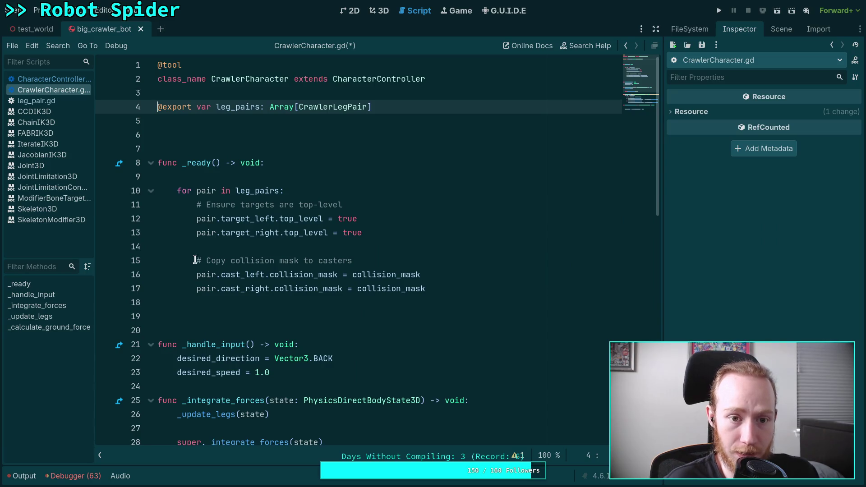
right_click(329, 107)
click(359, 243)
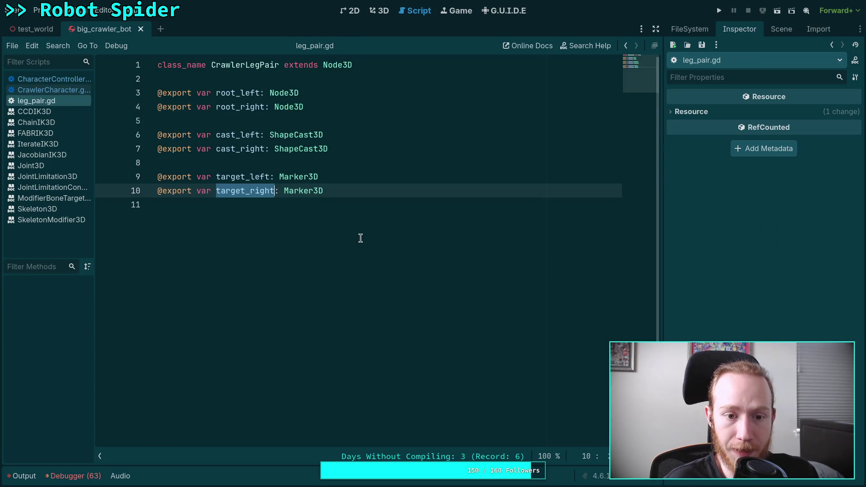
Step: Start a new variable 'var is_left_ground' at the end of leg_pair.gd
click(383, 256)
key(Return)
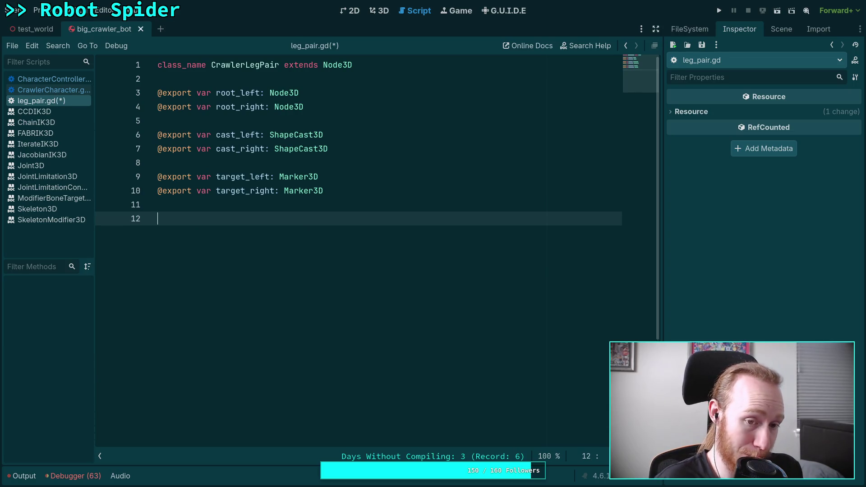
text(var)
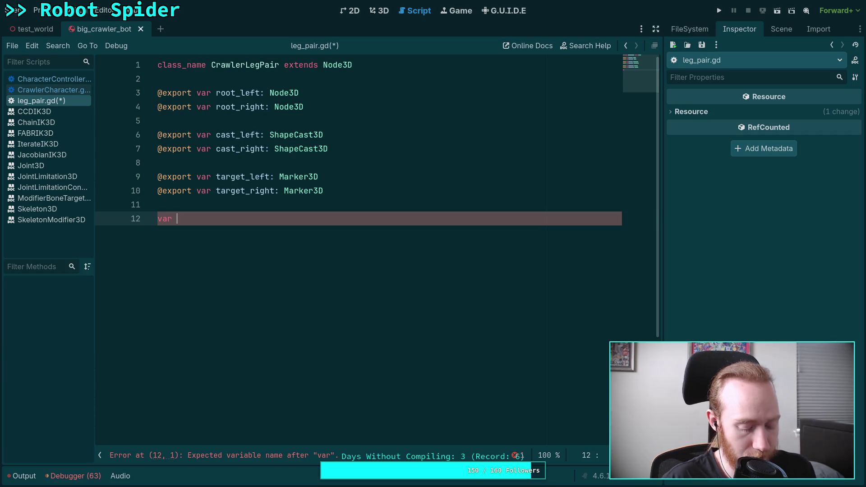
text(is_lo)
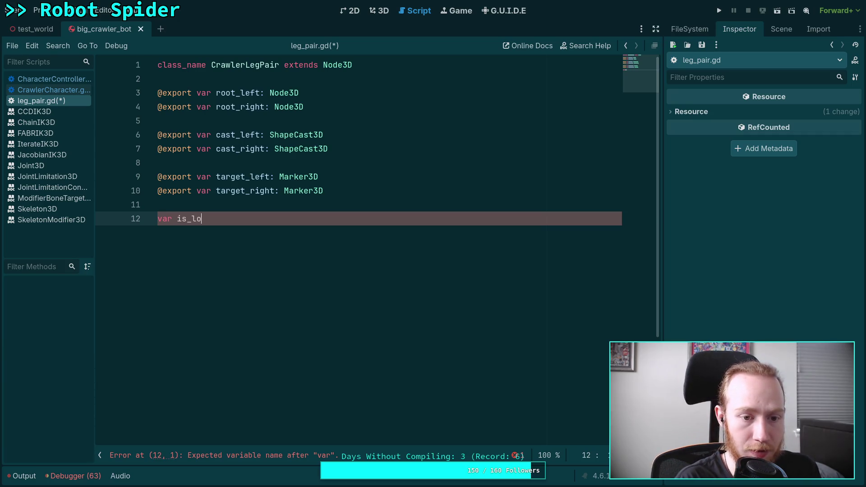
key(BackSpace)
text(eft_)
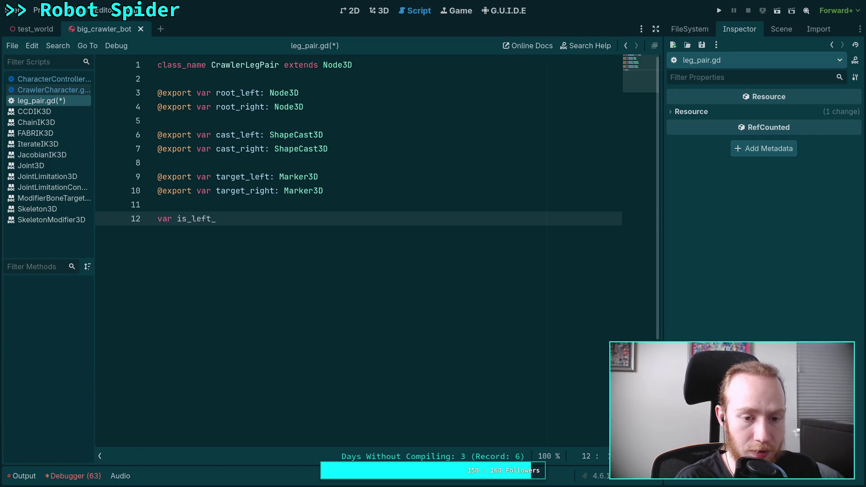
text(crou)
key(BackSpace)
key(BackSpace)
text(grounded)
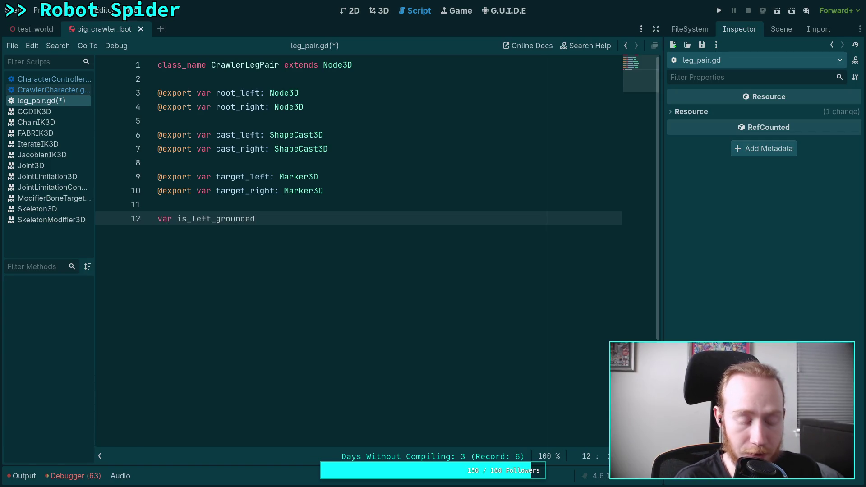
key(alt+Tab)
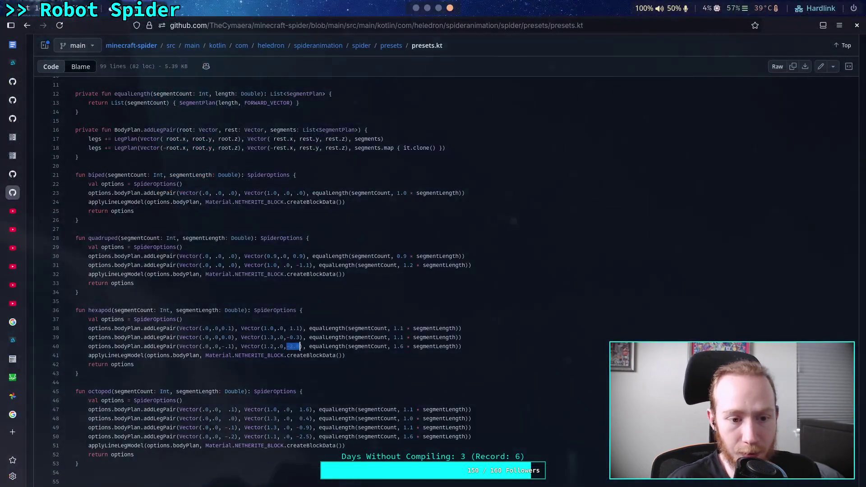
Step: Open spider/components/body/Leg.kt on GitHub and scroll through its leg fields
click(360, 46)
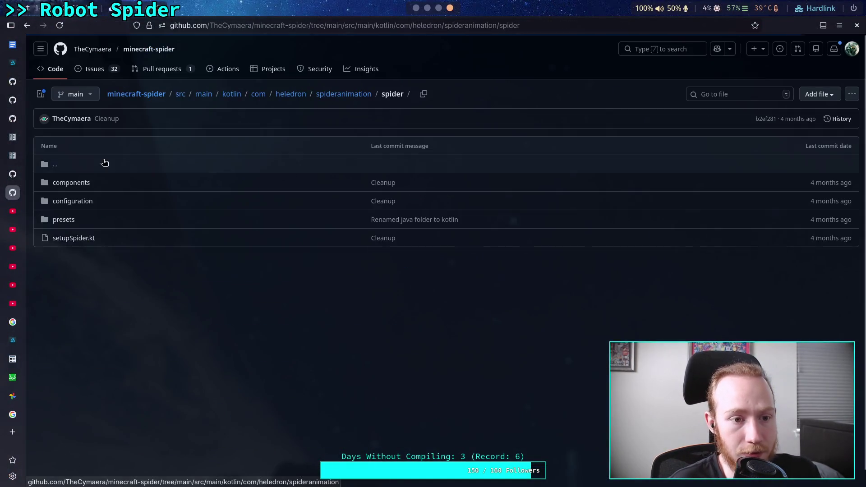
click(63, 183)
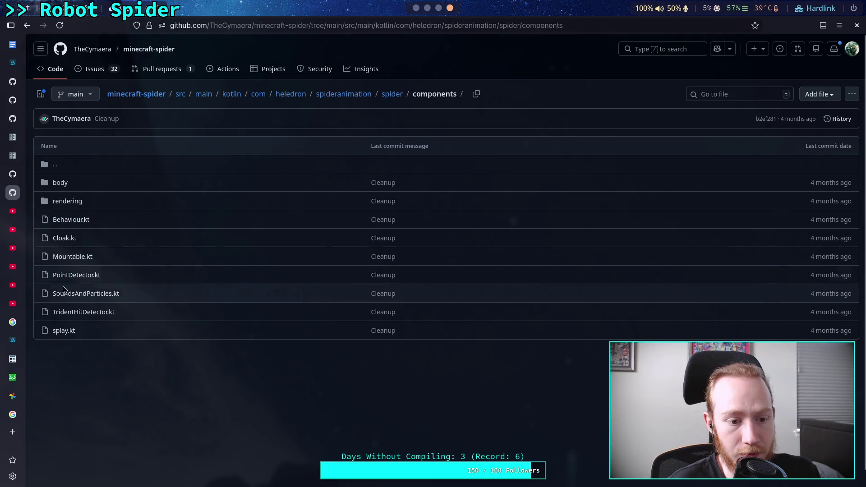
click(63, 183)
click(66, 200)
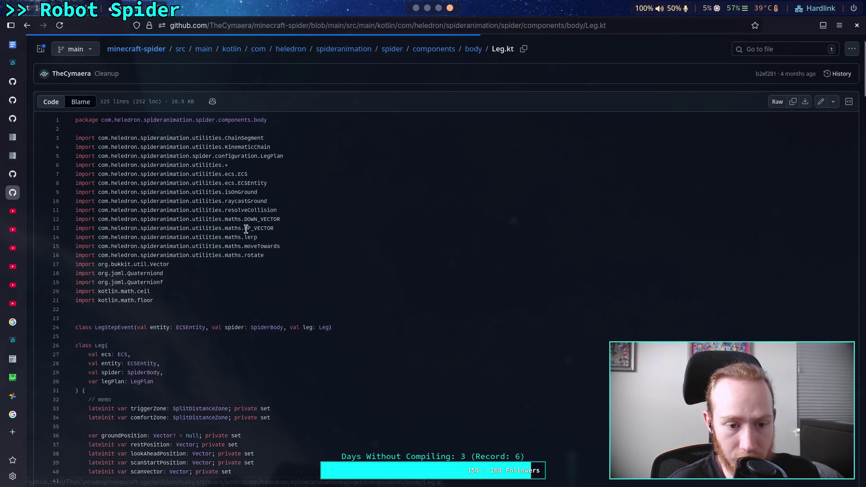
scroll(248, 263, down, 5)
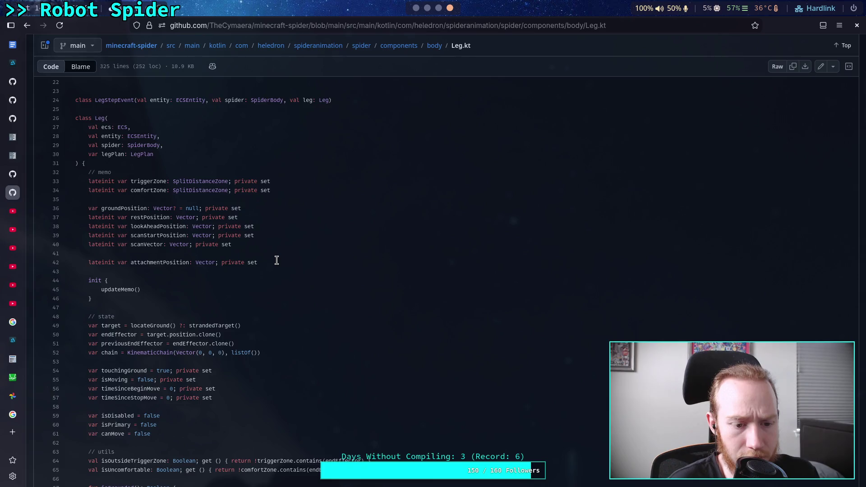
scroll(276, 261, down, 1)
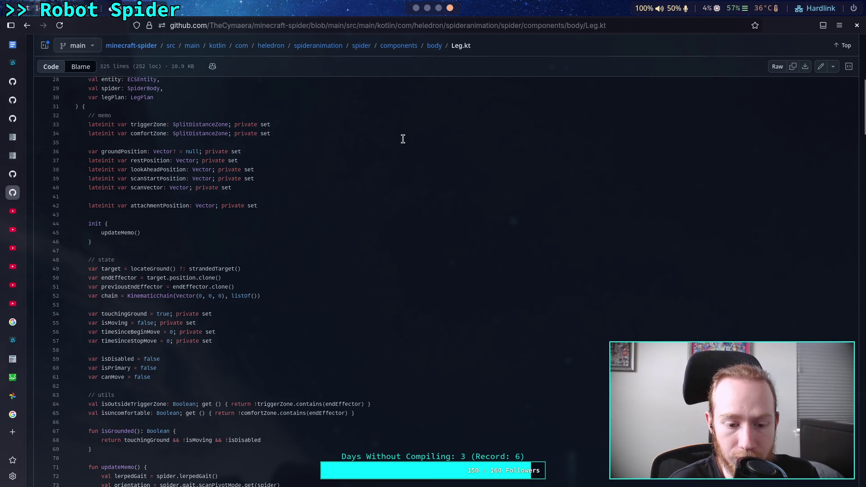
Step: Switch workspaces back to the Godot script editor
click(428, 9)
click(439, 8)
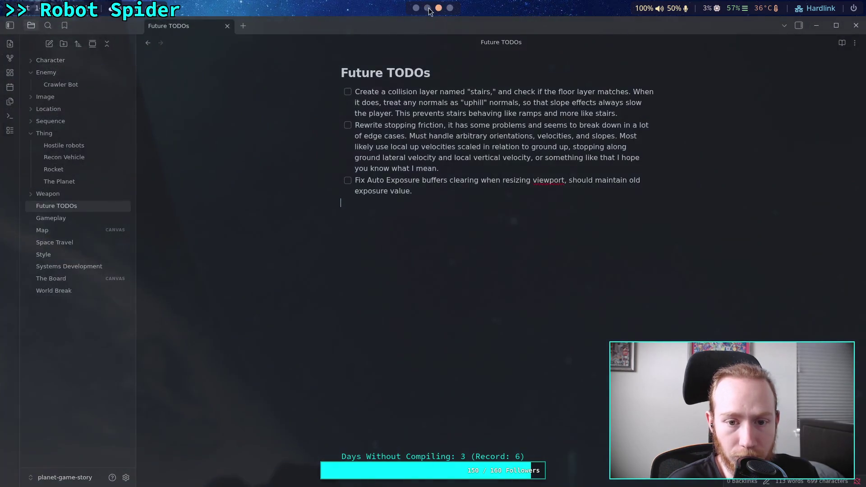
click(416, 9)
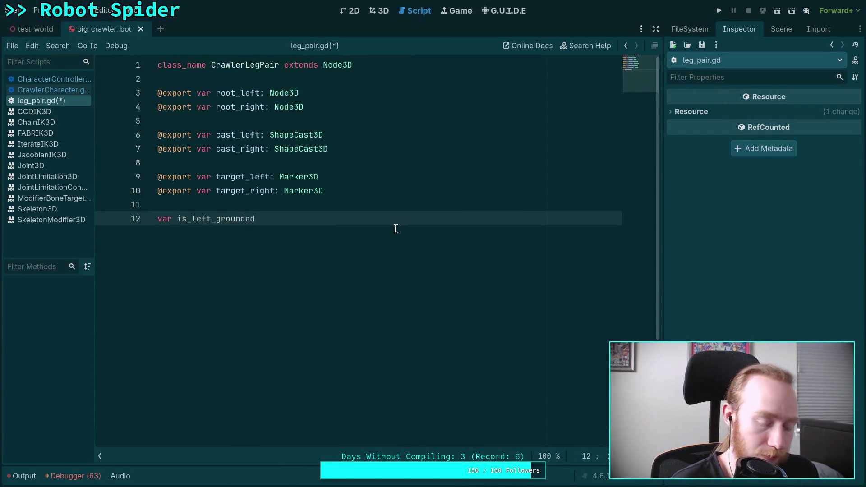
Step: Declare is_left_grounded and is_right_grounded as bool = false and save leg_pair.gd
text(:)
key(BackSpace)
text(bool = fal)
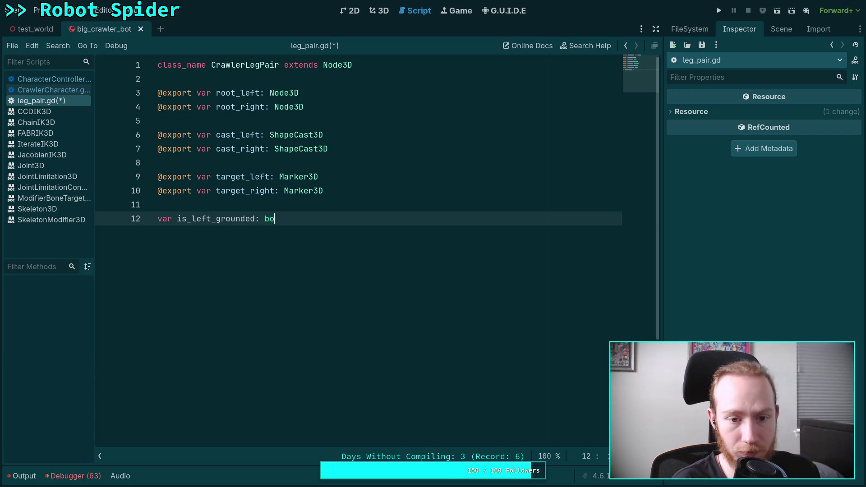
text(se)
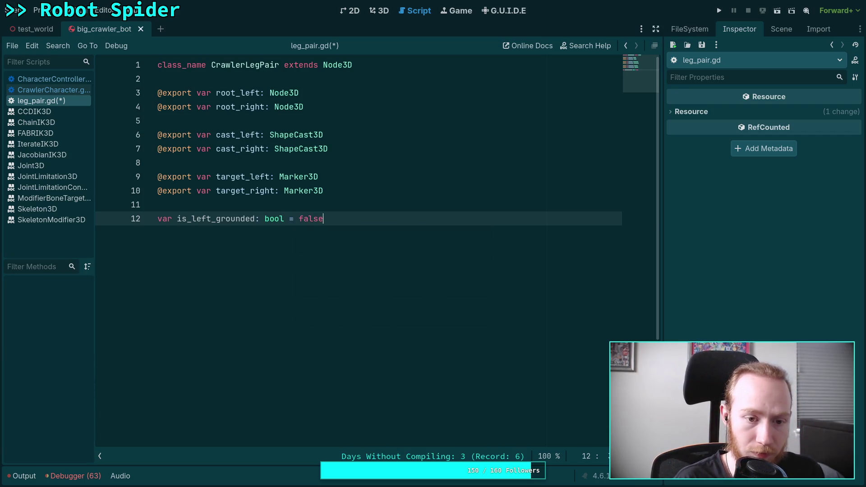
key(Return)
text(var is_right_groud)
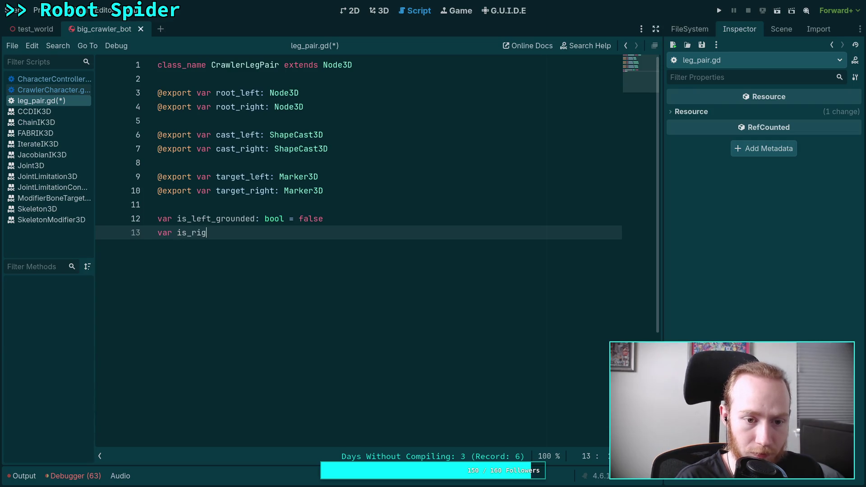
key(BackSpace)
text(nded: bool = )
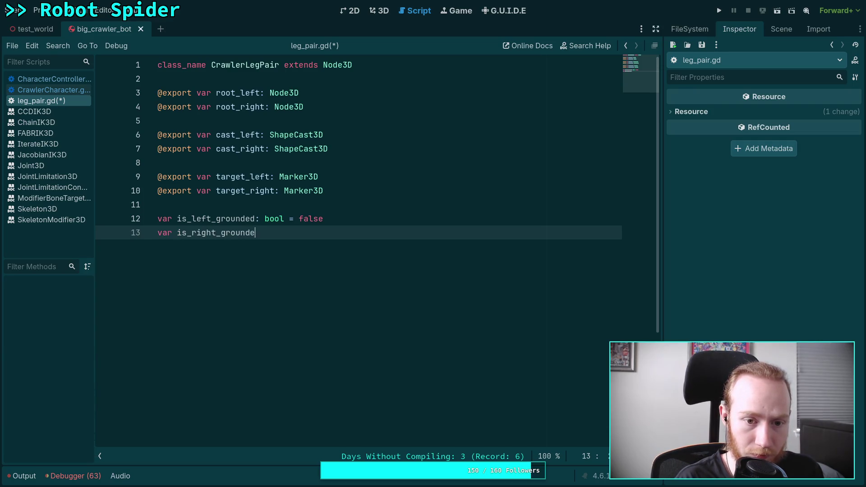
text(false)
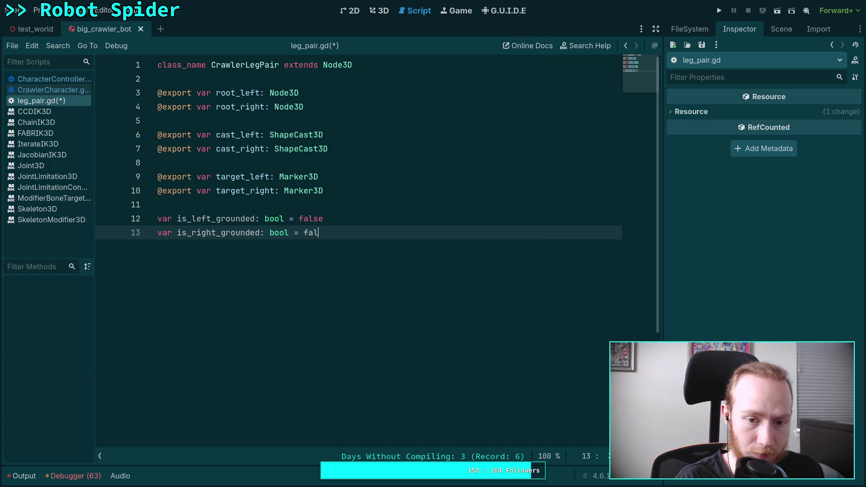
key(ctrl+s)
key(Return)
key(Return)
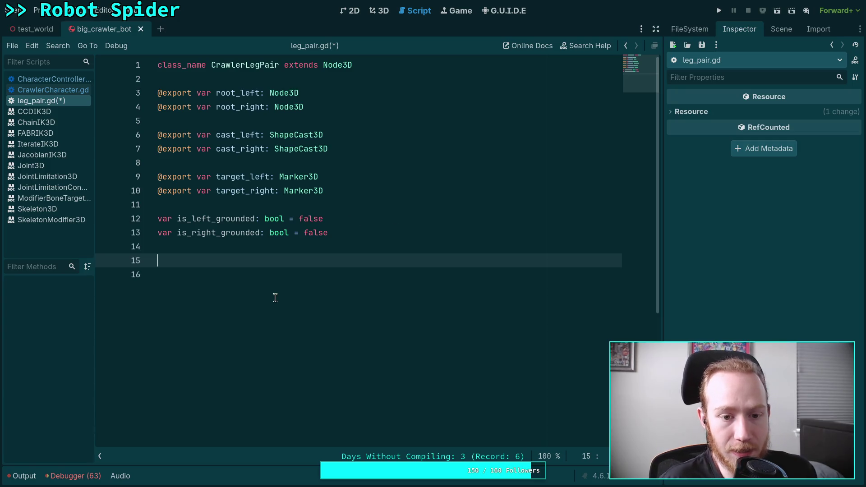
Step: Cut the move-targets-to-collision-point block from CrawlerCharacter's _update_legs, then return to leg_pair.gd
click(66, 91)
scroll(248, 233, down, 5)
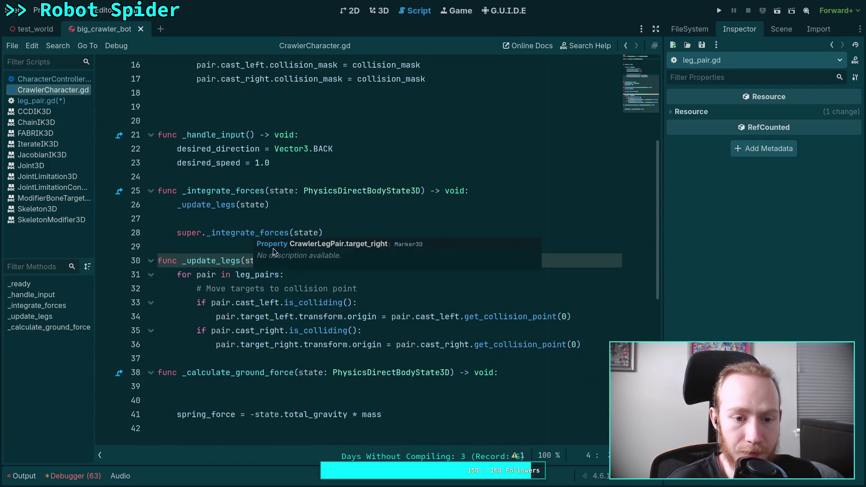
scroll(274, 251, down, 2)
click(594, 261)
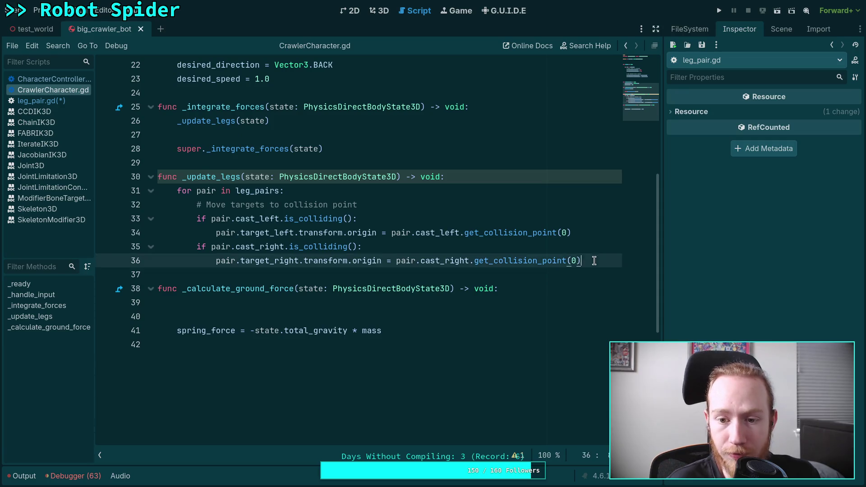
drag(594, 260, 197, 204)
key(BackSpace)
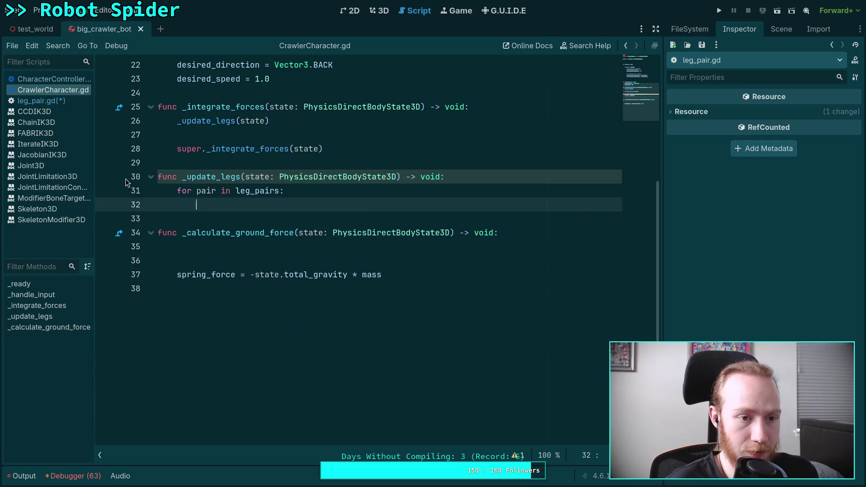
click(36, 100)
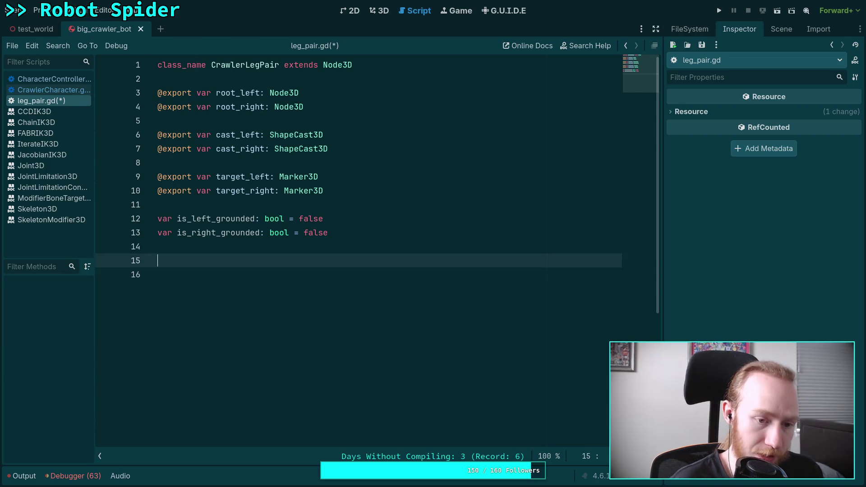
Step: Create 'func update() -> void:' and paste the cut collision block into it, unindented
key(Return)
text(fun)
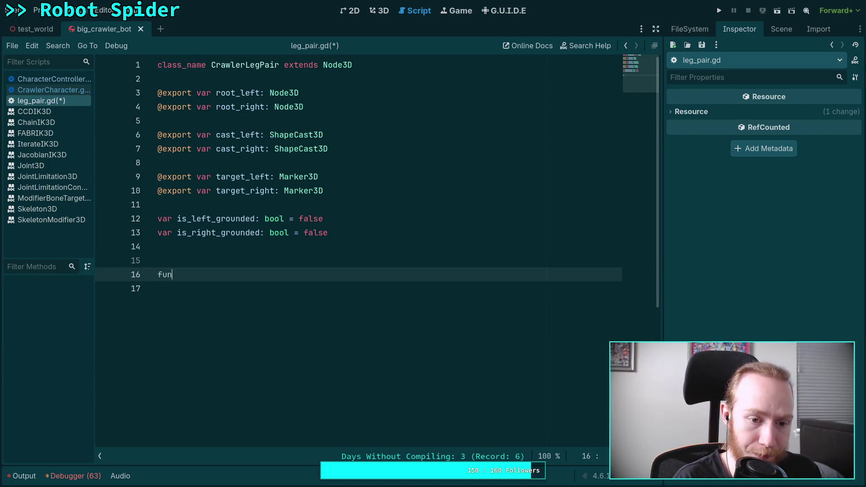
text(c _update)
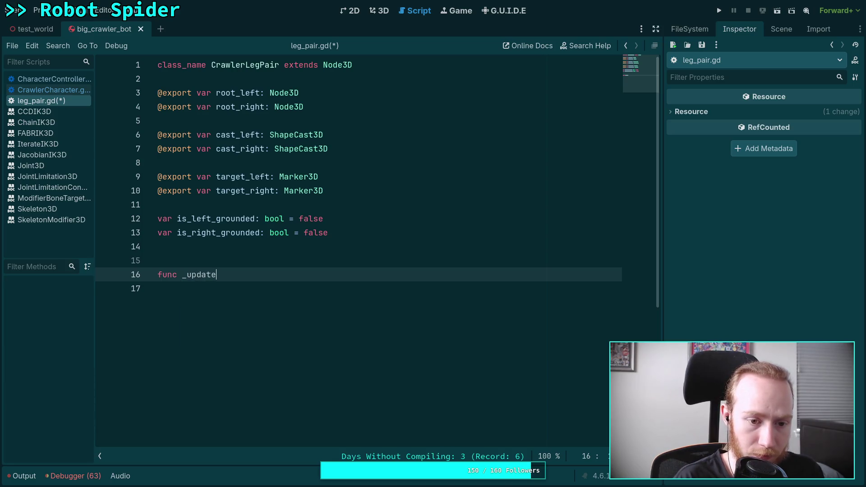
key(BackSpace)
key(BackSpace)
key(BackSpace)
text(upda)
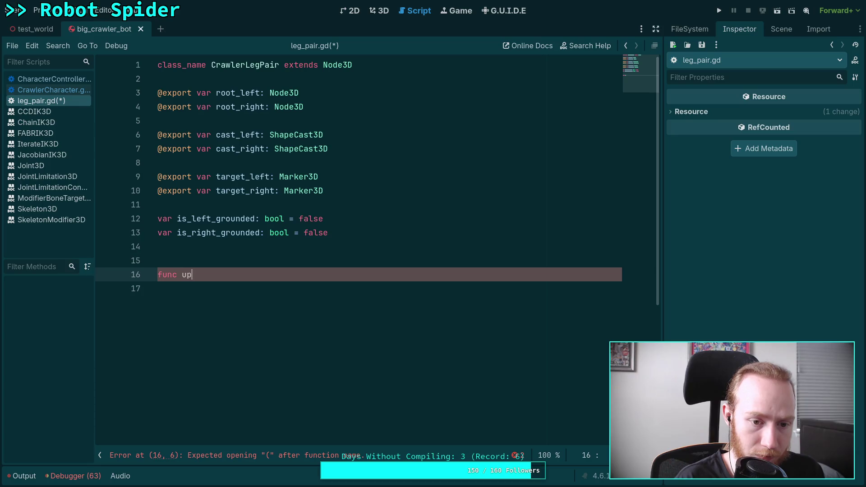
text(te() -> v)
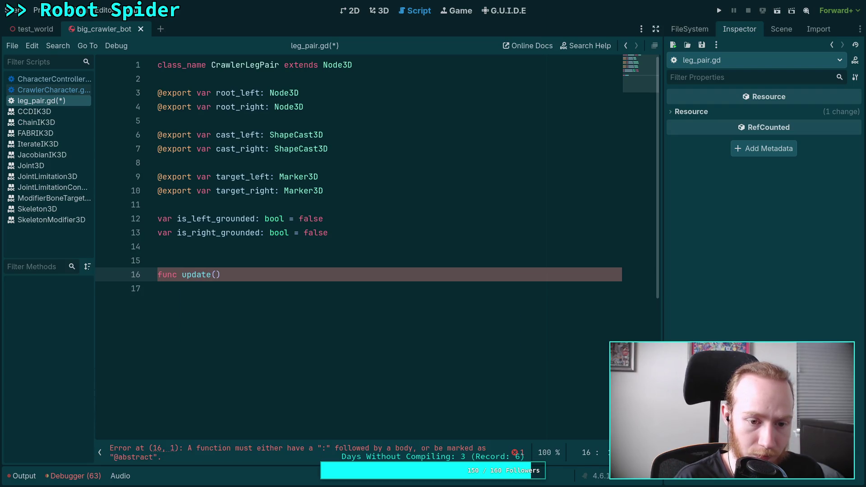
text(oid:)
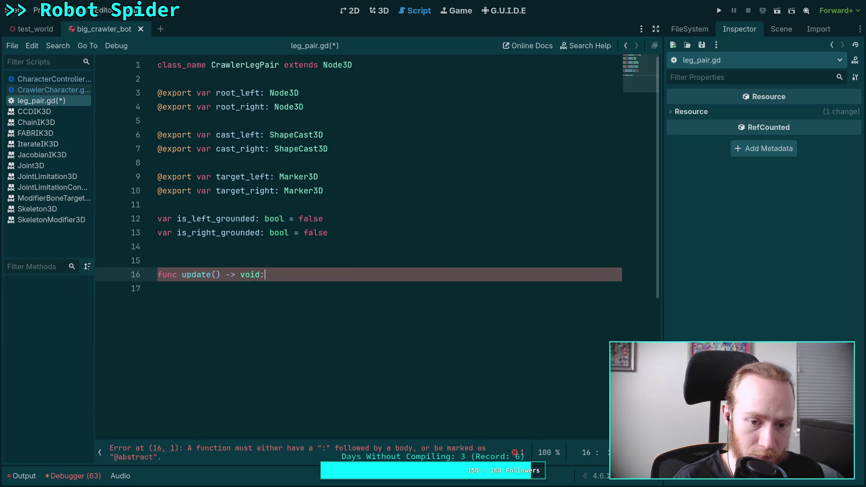
key(Return)
text(# Move targets to collision point 		if pair.cast_left.is_colliding(): 			pair.target_left.transform.origin = pair.cast_left.get_collision_point(0) 		if pair.cast_right.is_colliding(): 			pair.target_right.transform.origin = pair.cast_right.get_collision_point(0))
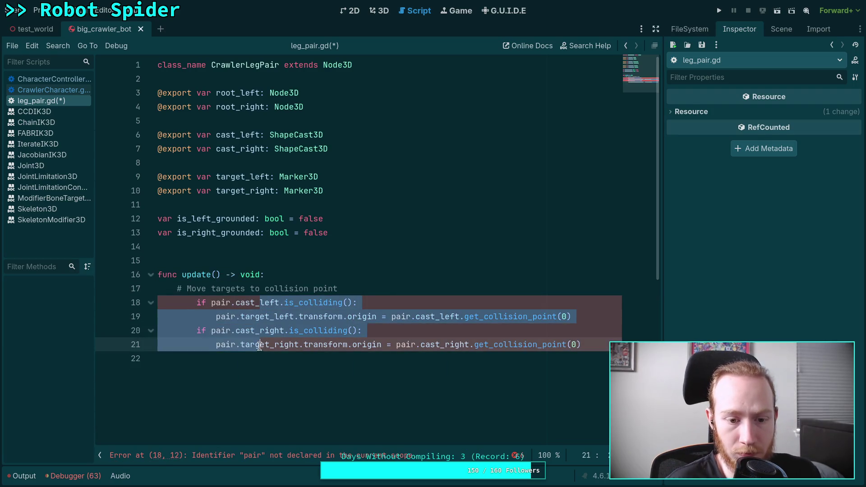
key(shift+Tab)
Step: Strip the 'pair.' prefixes from the pasted collision lines
mouse_move(192, 302)
mouse_down()
mouse_move(211, 302)
mouse_move(222, 344)
mouse_up()
key(BackSpace)
key(BackSpace)
key(BackSpace)
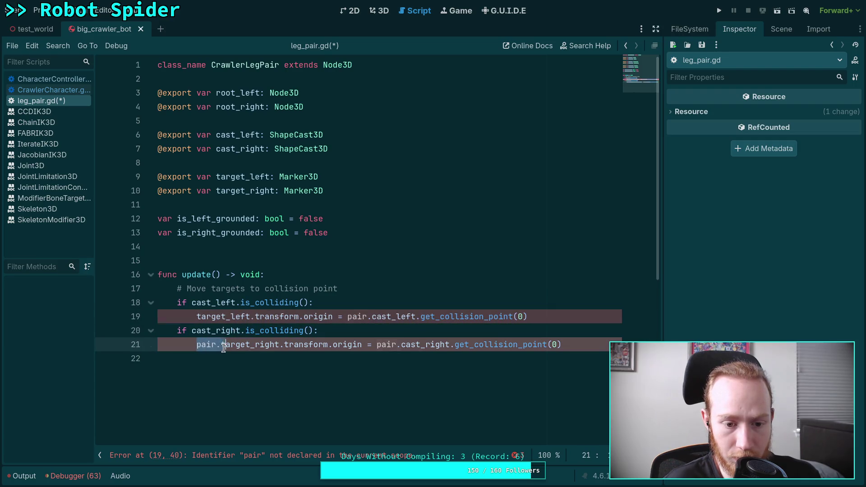
key(BackSpace)
drag(347, 316, 368, 316)
key(BackSpace)
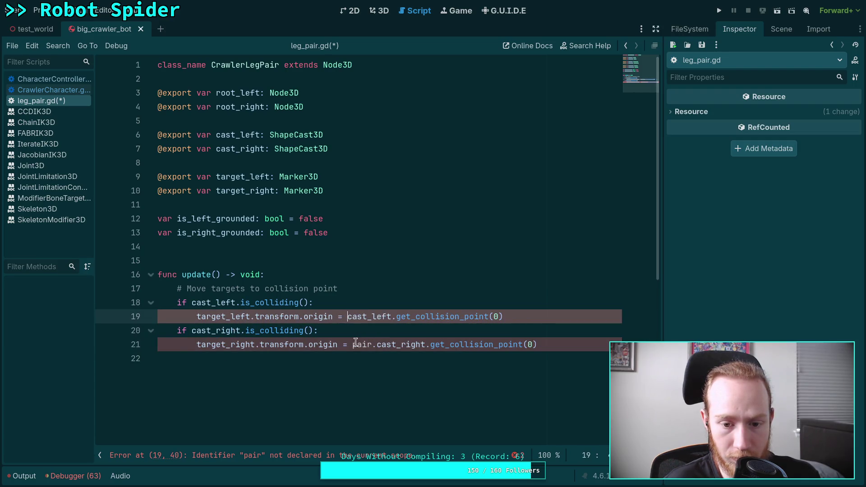
drag(352, 345, 373, 344)
key(BackSpace)
click(441, 325)
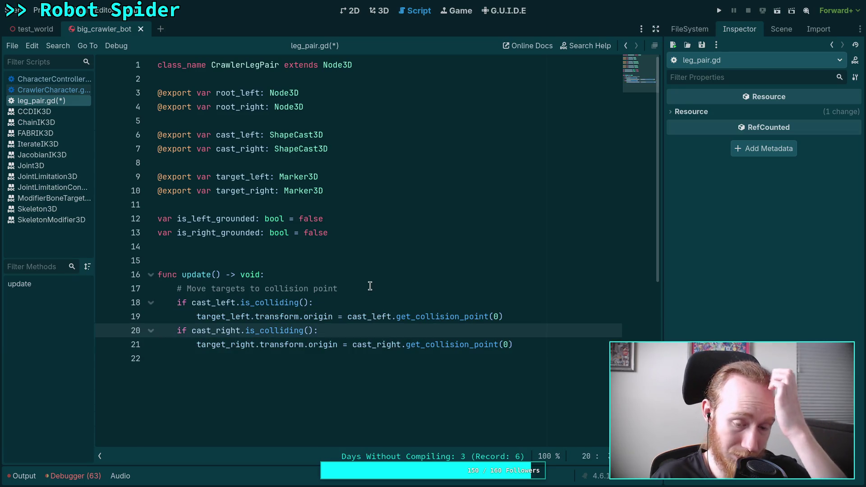
Step: Set is_left_grounded and is_right_grounded to true after each target assignment, and save
click(544, 316)
key(Return)
text(is_left_grounded = )
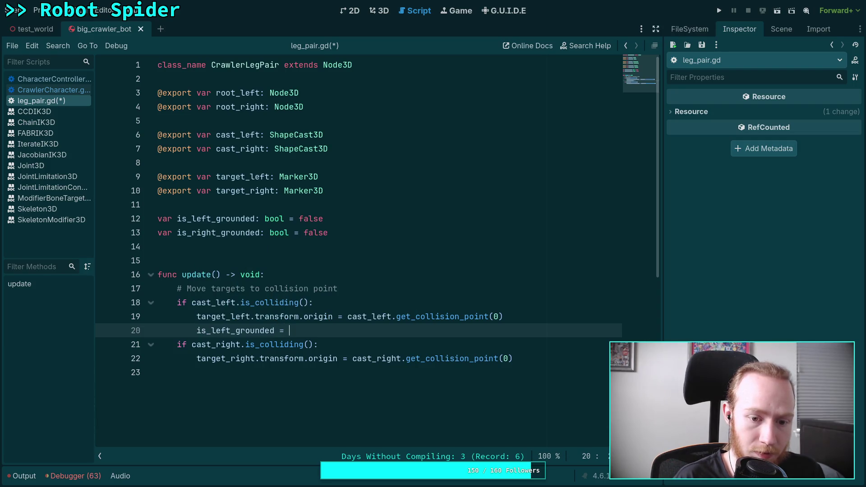
text(true)
key(Down)
key(Down)
key(End)
key(Return)
text(is)
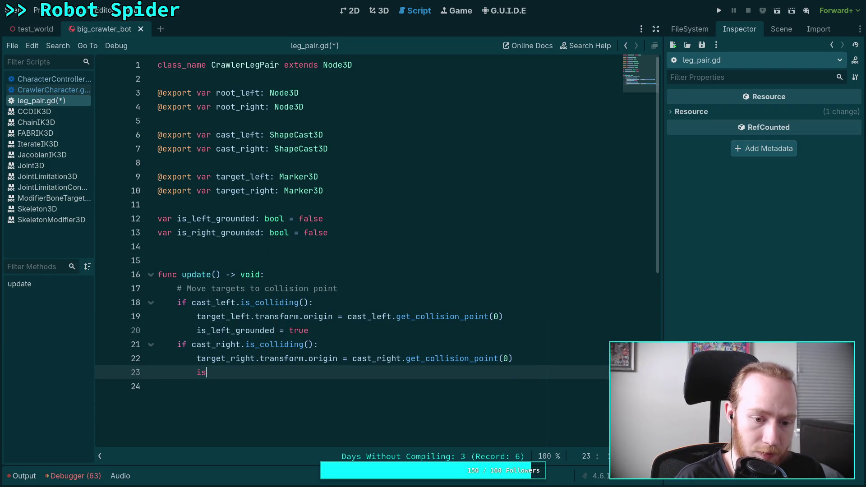
text(_r)
key(Return)
text(true)
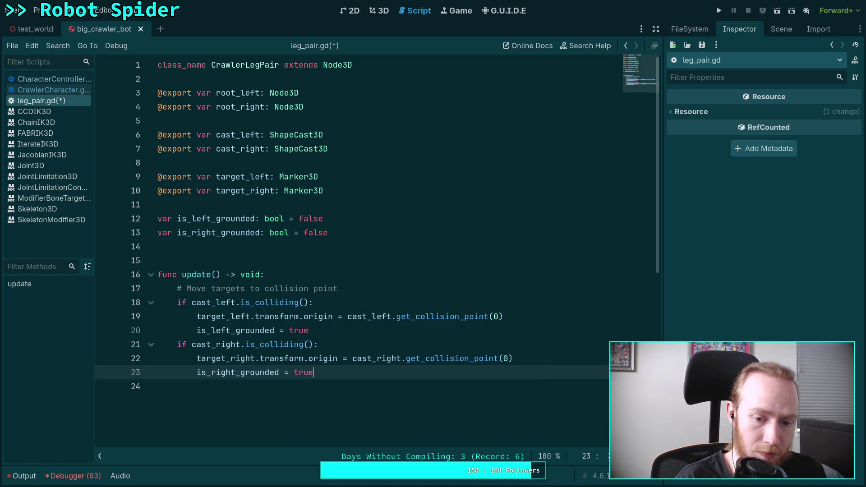
key(ctrl+s)
Step: Add an else branch setting is_right_grounded = false
key(Return)
text(el/)
key(BackSpace)
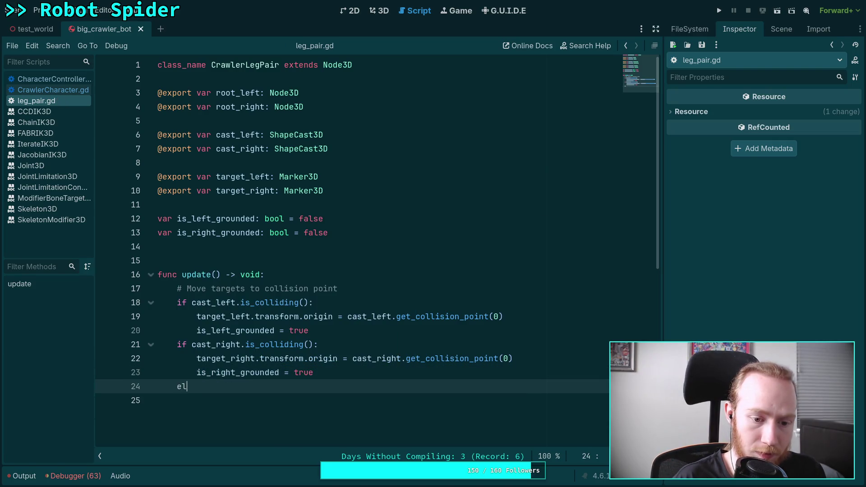
text(se:)
key(Return)
text(is_r)
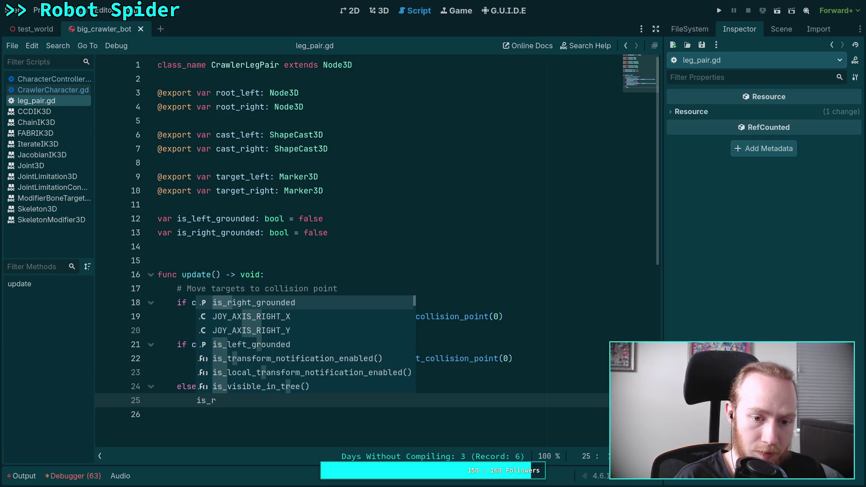
key(Return)
text(alse)
Step: Add an else branch setting is_left_grounded = false, with a blank line between leg blocks
key(Up)
key(Up)
key(Up)
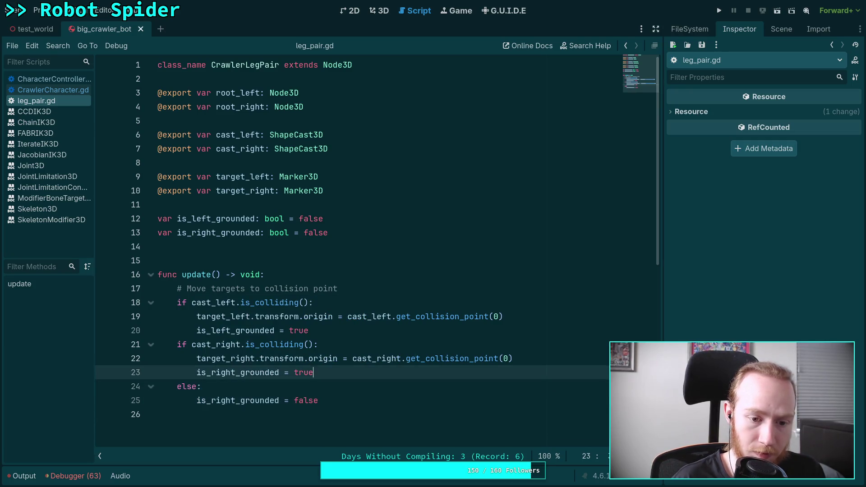
key(Return)
text(else:)
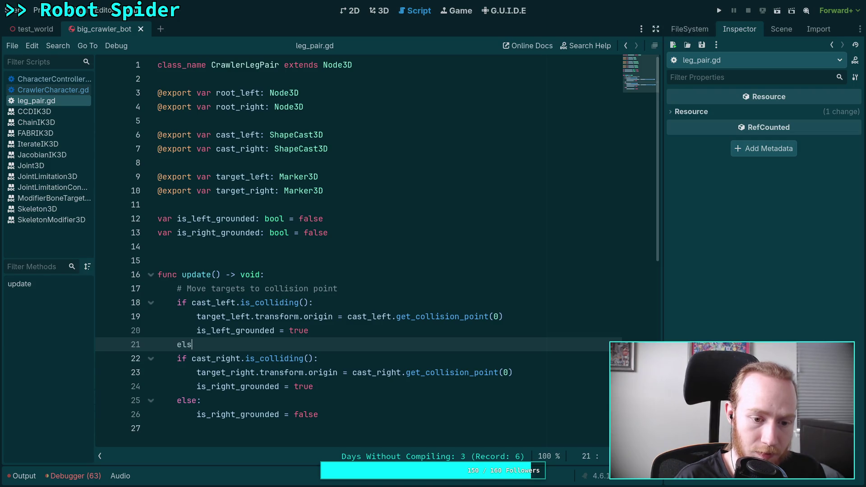
key(Return)
text(is_ri)
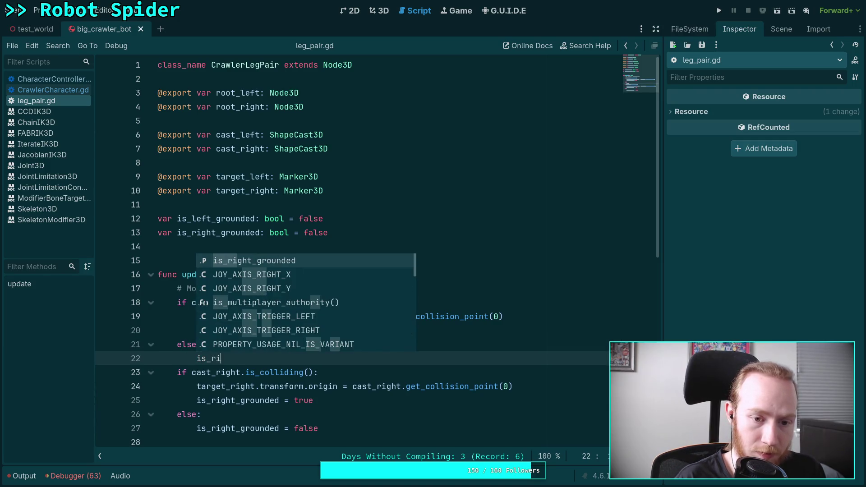
key(BackSpace)
text(le)
key(Return)
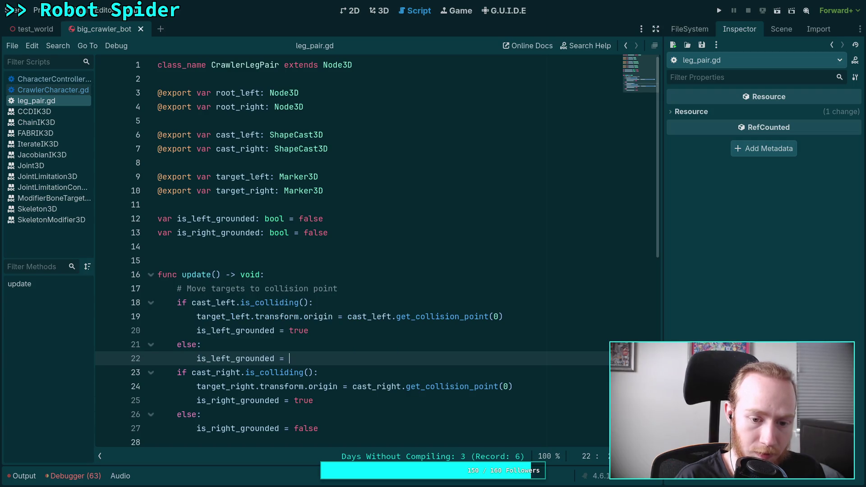
text(false)
key(Return)
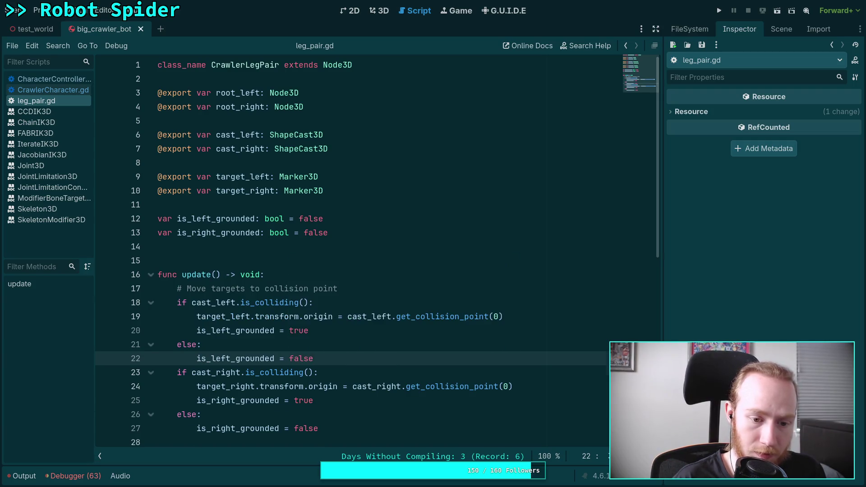
key(Return)
key(BackSpace)
scroll(559, 289, down, 1)
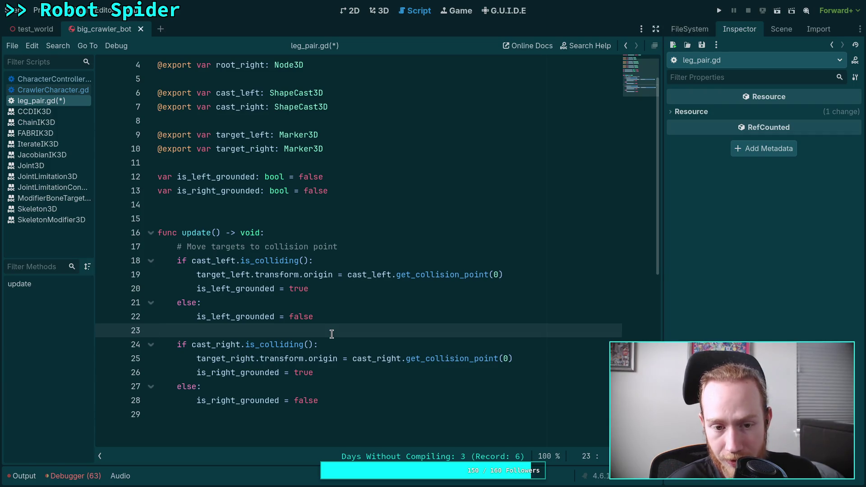
scroll(331, 334, up, 1)
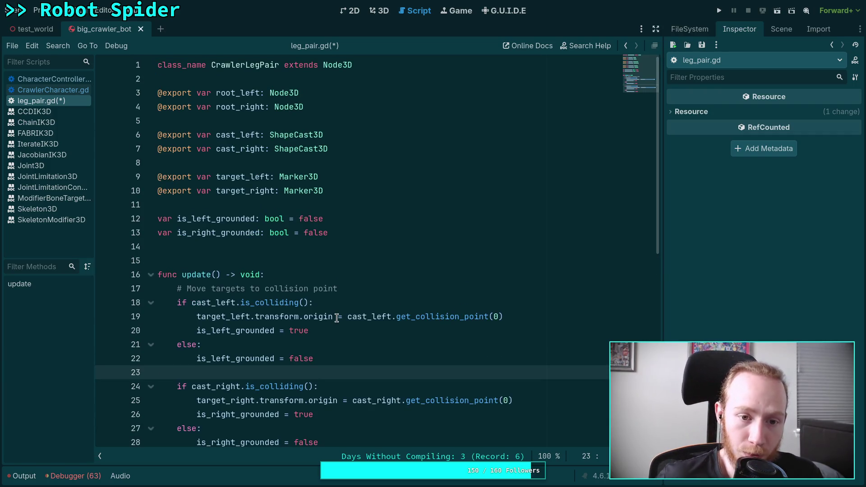
click(269, 251)
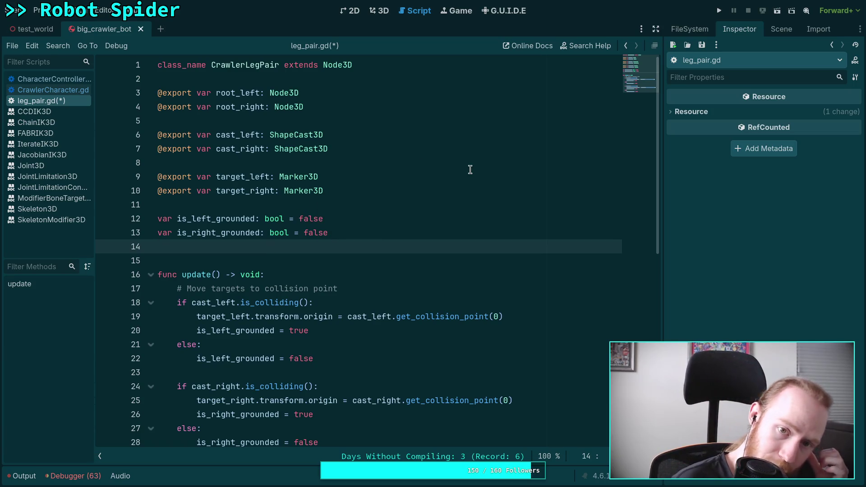
click(783, 29)
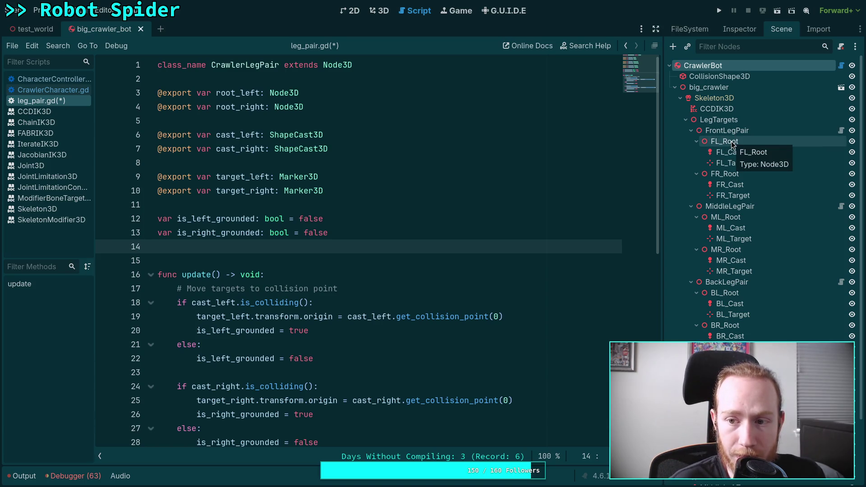
Step: Rename the class to CrawlerLeg and delete the root_left and root_right exports
drag(260, 66, 279, 65)
key(BackSpace)
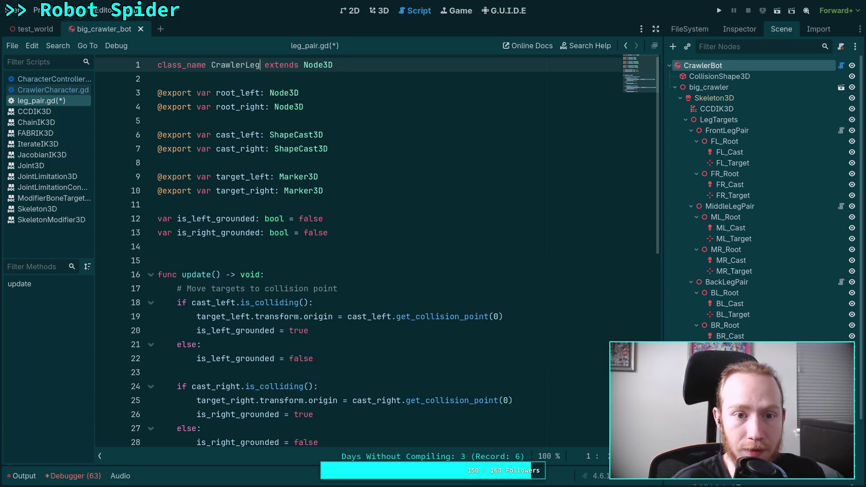
drag(315, 109, 317, 81)
key(BackSpace)
key(BackSpace)
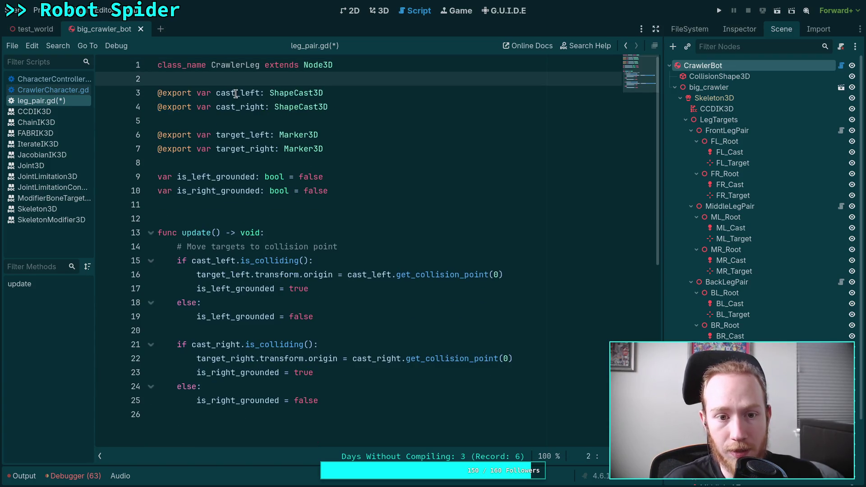
Step: Rename cast_left to shape_cast and target_left to target, deleting the right-side exports
click(235, 93)
drag(216, 95, 260, 96)
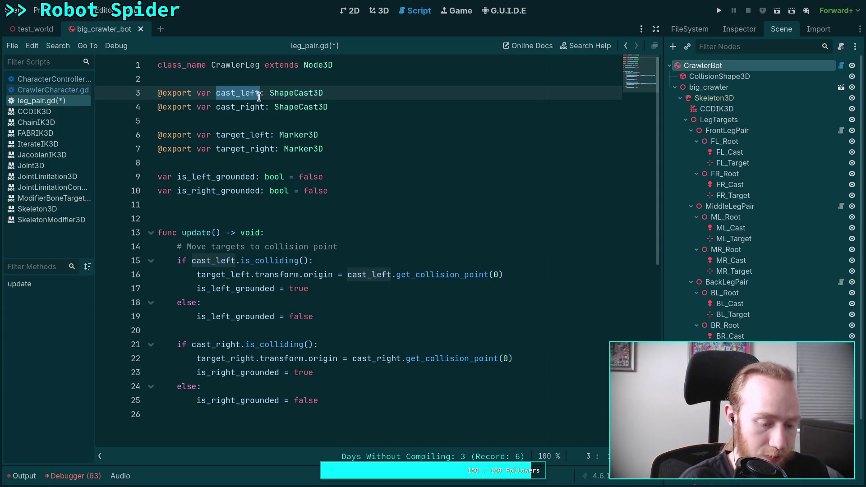
text(shape_ca)
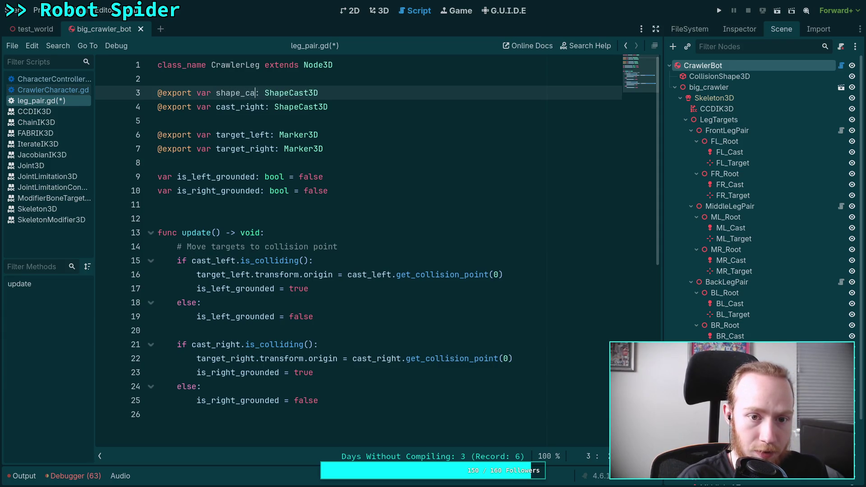
text(st)
drag(348, 106, 360, 93)
key(BackSpace)
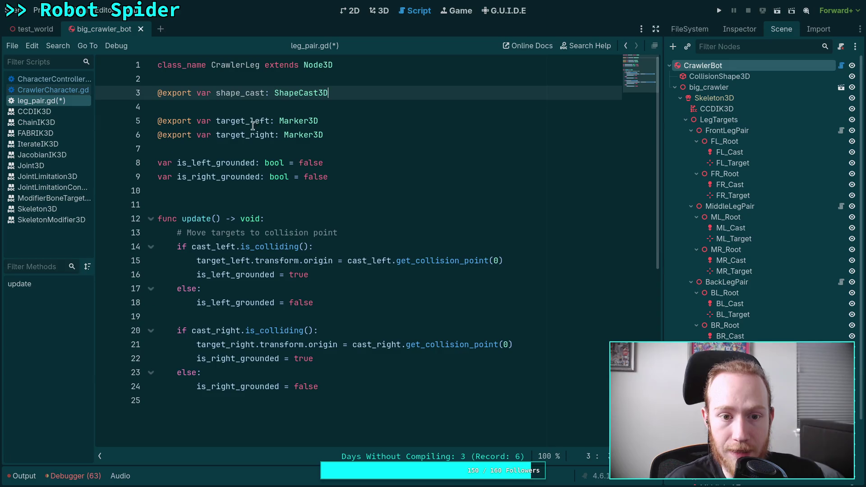
drag(271, 122, 252, 122)
key(BackSpace)
drag(340, 134, 316, 121)
key(BackSpace)
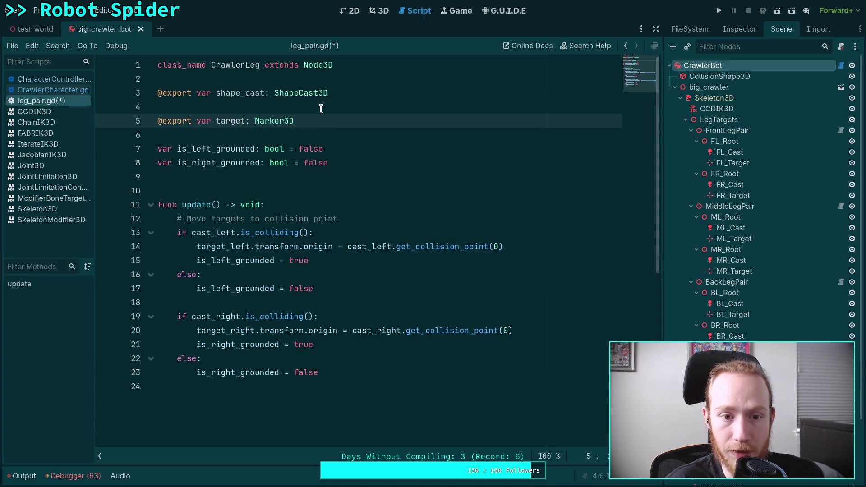
click(320, 108)
key(BackSpace)
Step: Rename is_left_grounded to is_grounded, delete is_right_grounded, and update cast_left in update()
drag(216, 134, 191, 135)
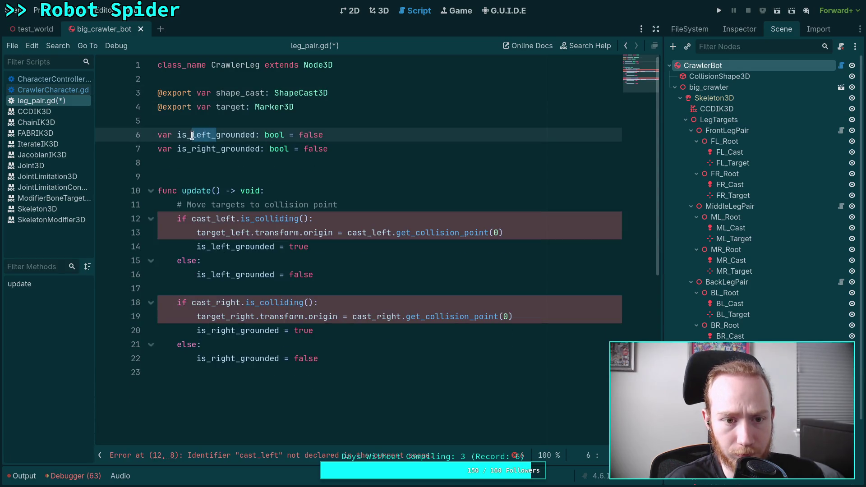
key(BackSpace)
drag(353, 149, 300, 135)
key(BackSpace)
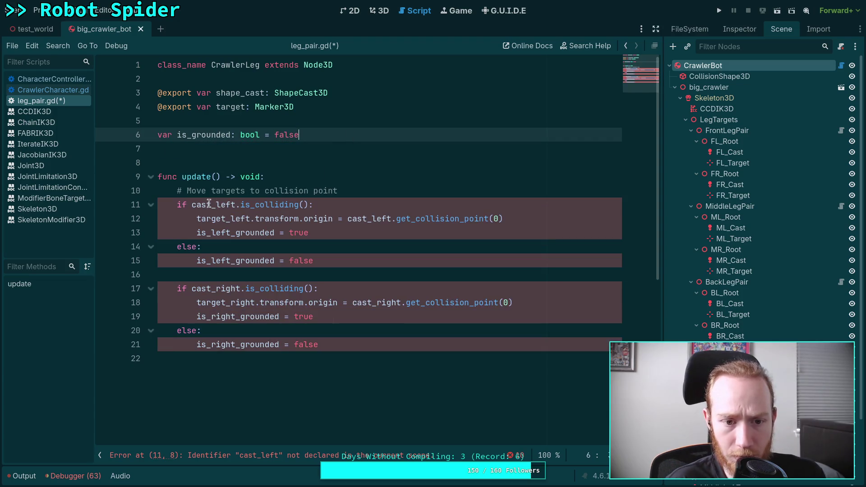
double_click(209, 203)
text(shape_)
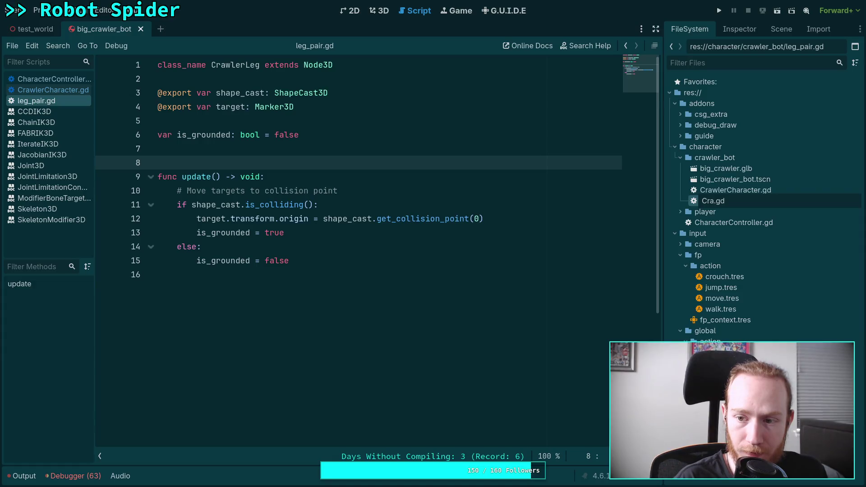
text(wlerLeg)
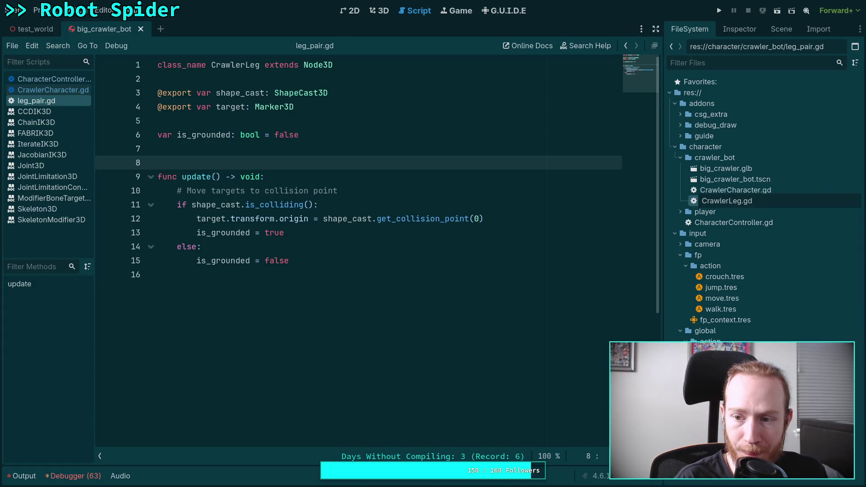
Step: Rename the script file to CrawlerLeg.gd, then rename it back to leg_pair.gd
key(Return)
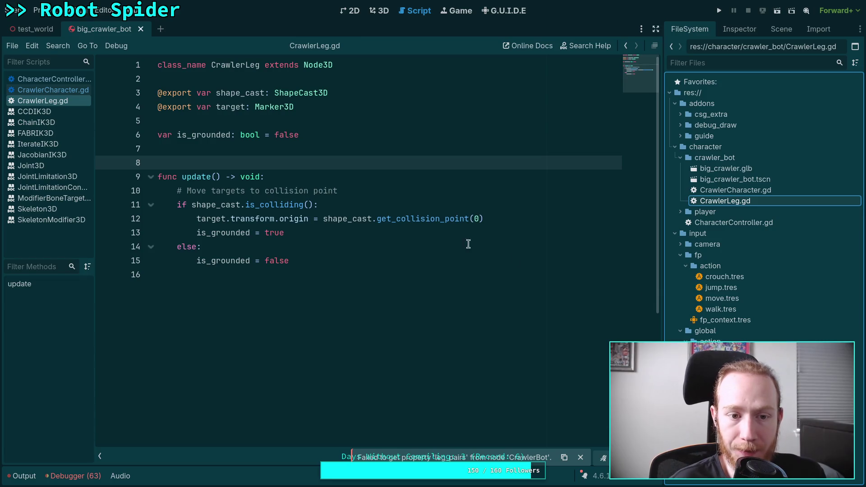
click(468, 246)
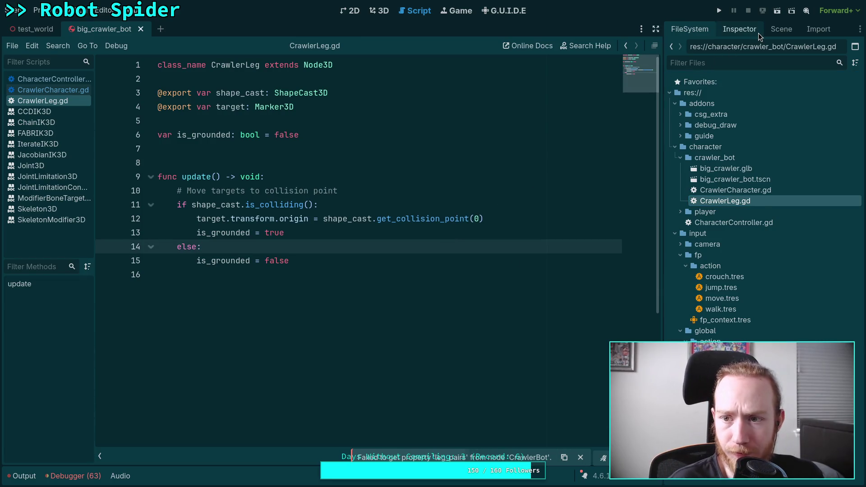
click(756, 30)
click(778, 29)
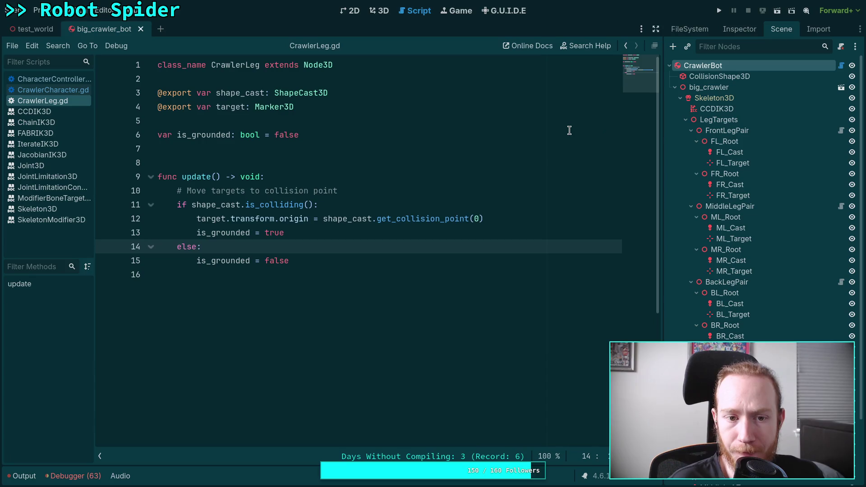
click(748, 33)
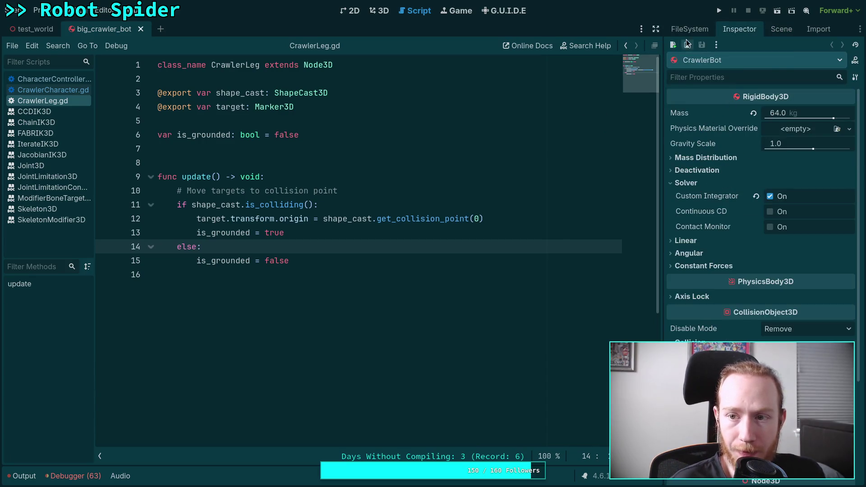
click(690, 28)
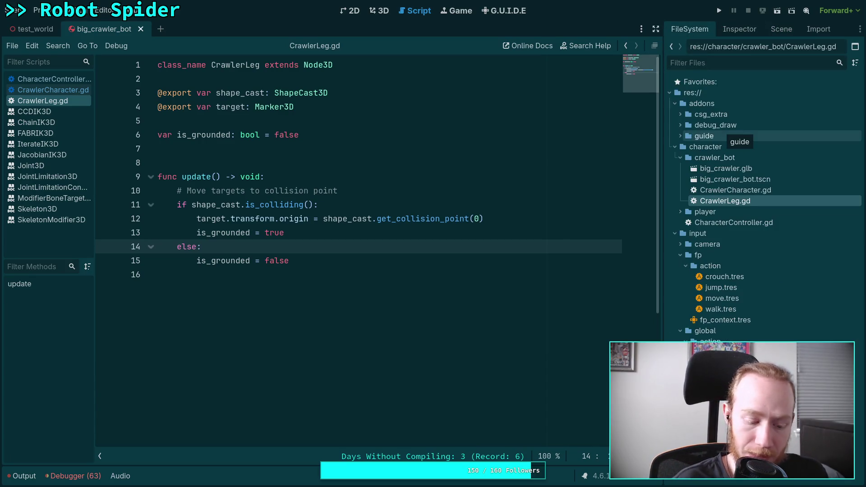
key(F2)
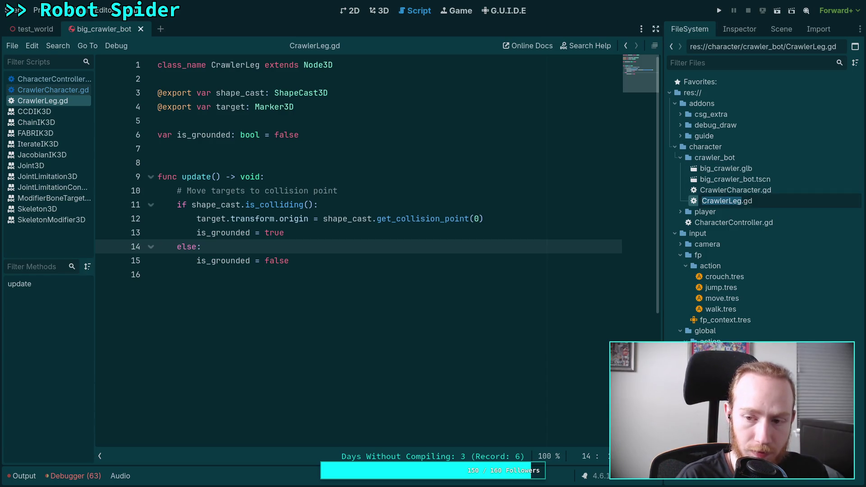
text(leg_pair)
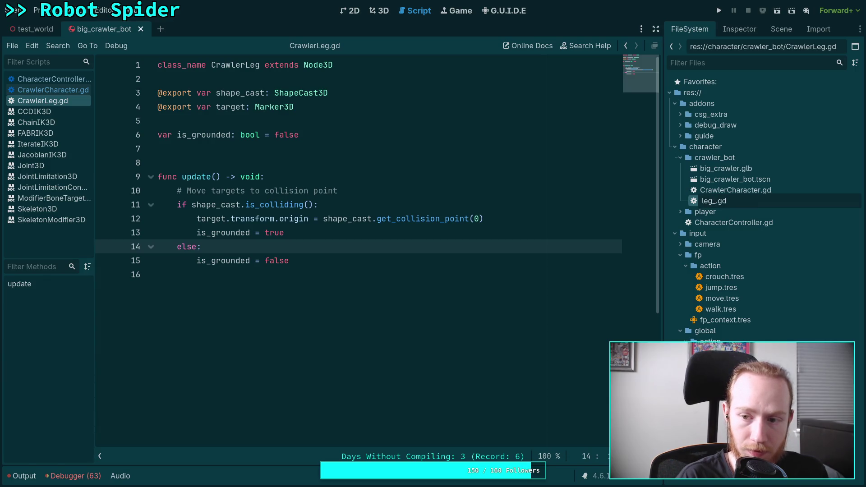
key(Return)
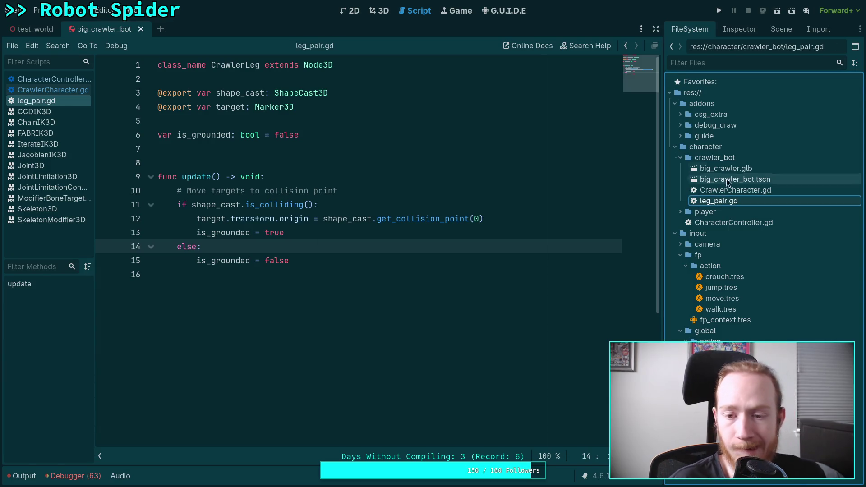
click(740, 29)
Step: Change the FrontLegPair node's type to a plain Node3D
click(780, 29)
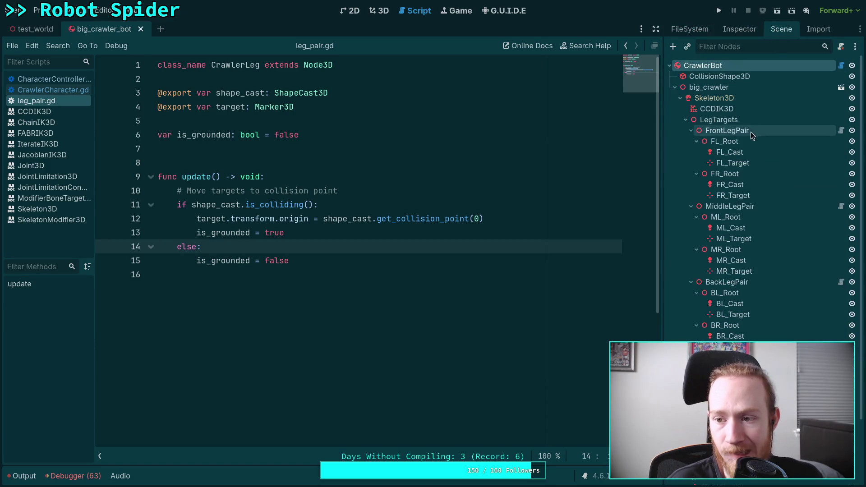
click(727, 130)
click(737, 32)
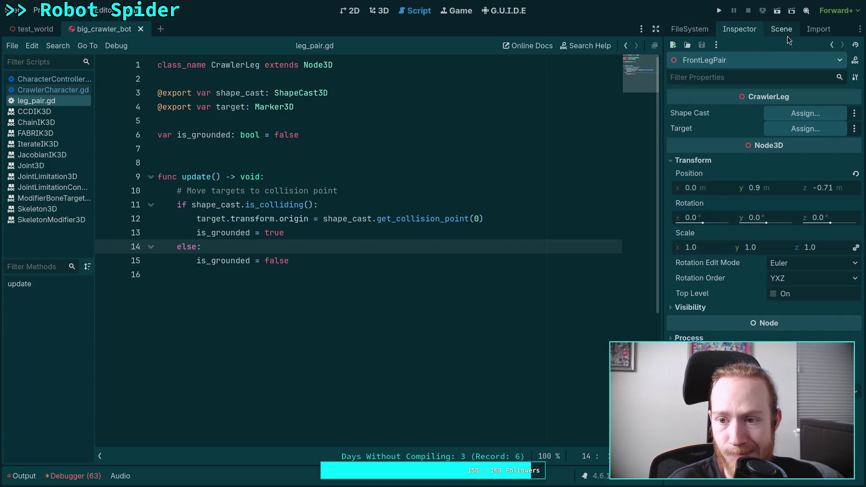
click(784, 32)
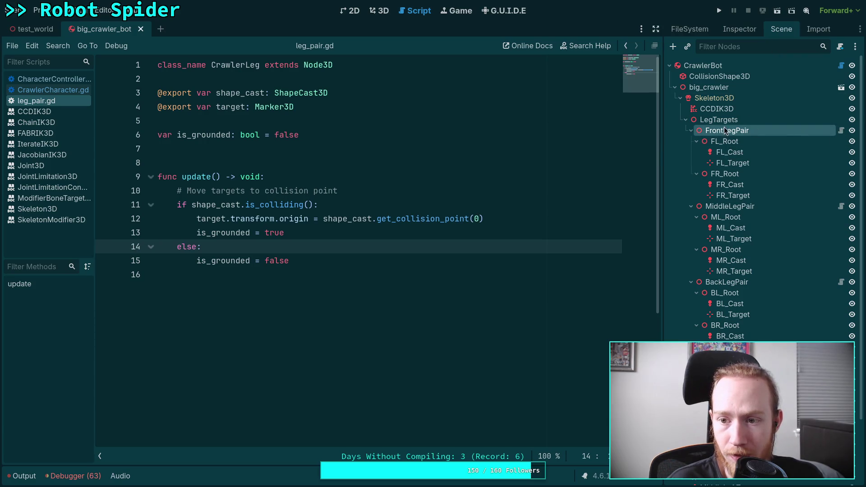
right_click(726, 131)
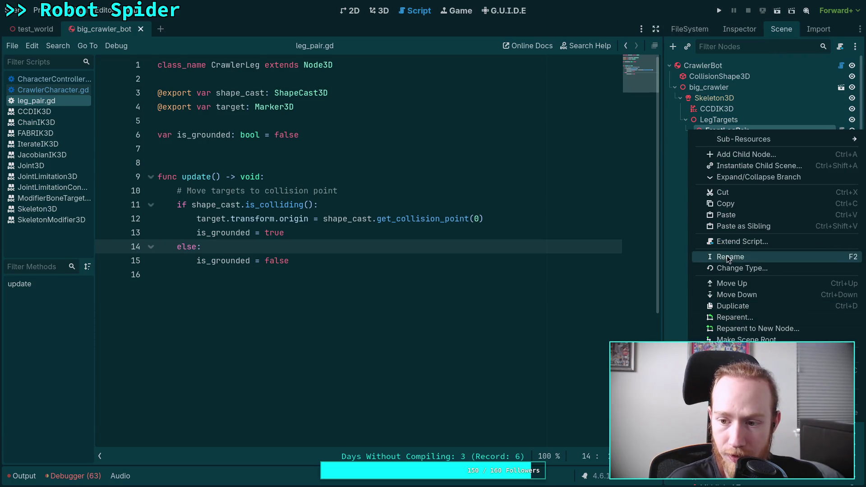
click(742, 268)
click(507, 446)
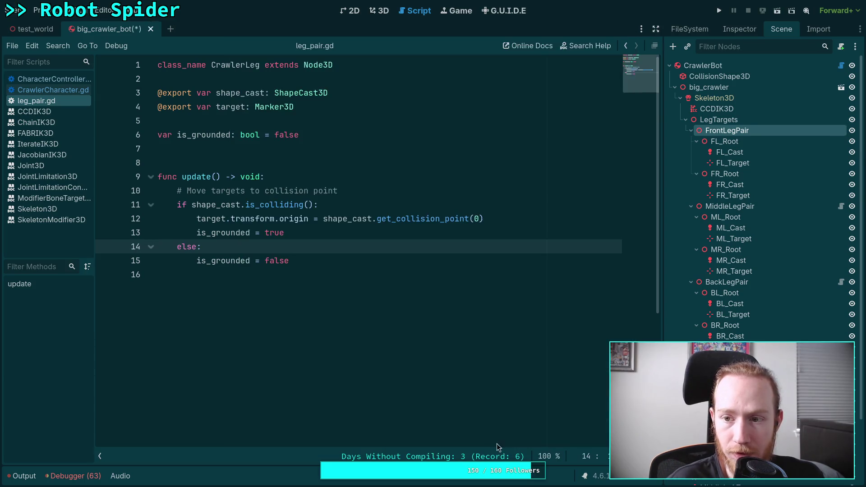
Step: Change FL_Root's type to CrawlerLeg, leaving its Shape Cast property unassigned
click(738, 143)
right_click(740, 144)
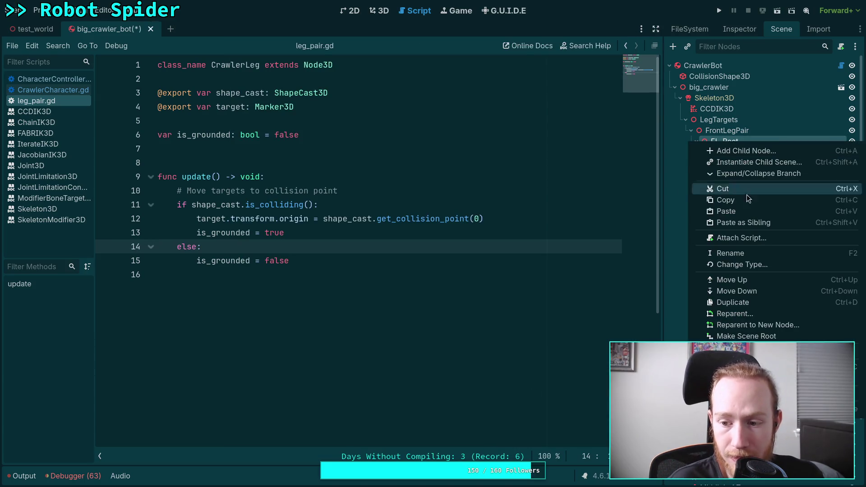
click(720, 271)
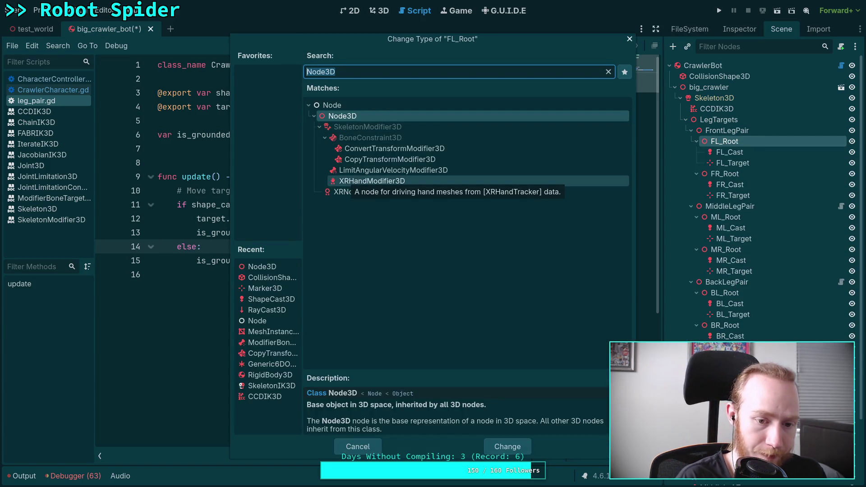
text(Craw)
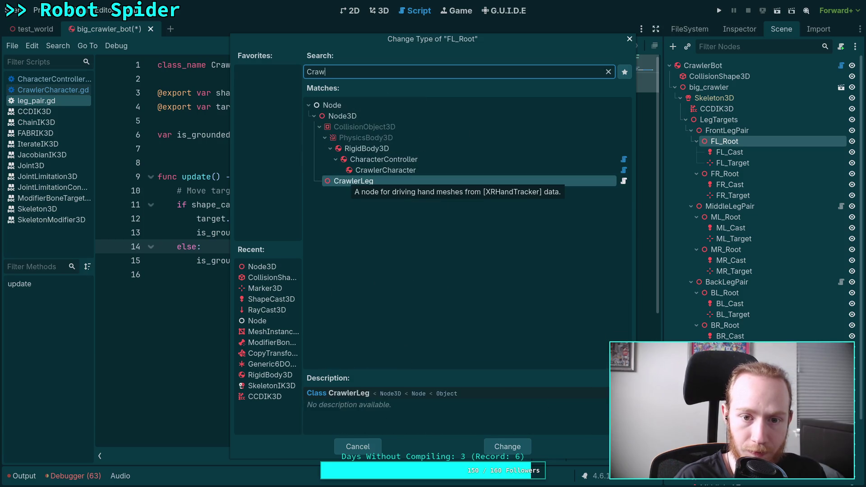
click(508, 446)
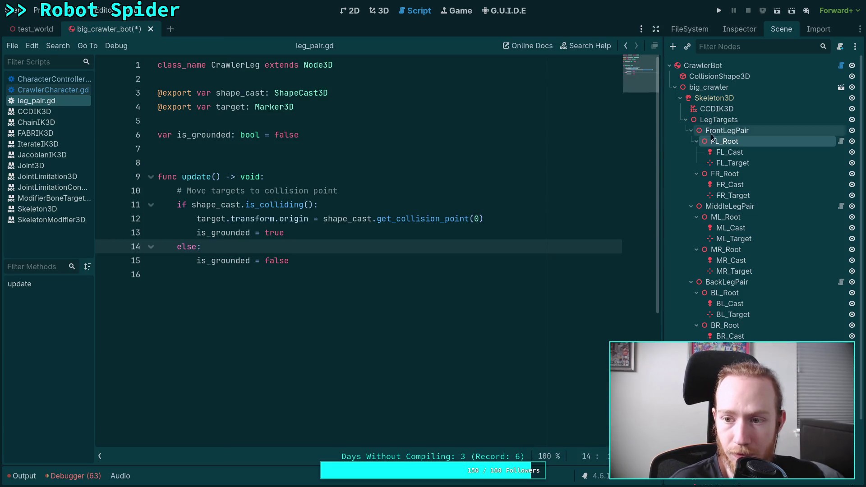
click(740, 29)
click(794, 113)
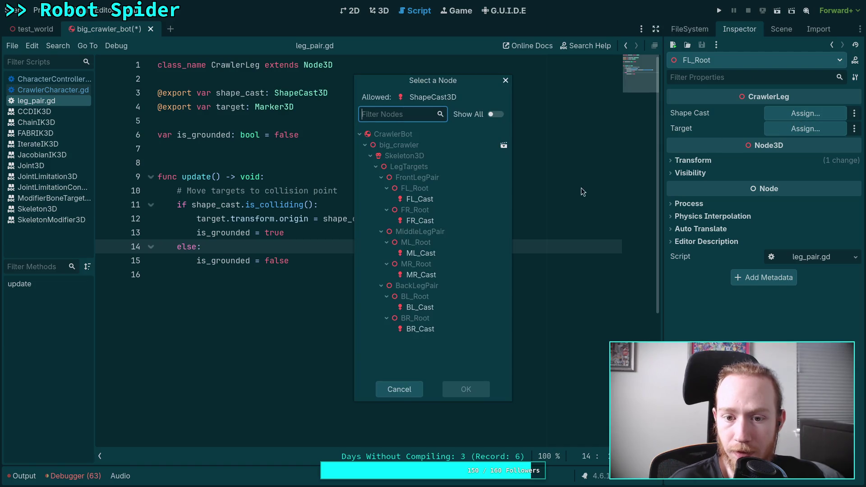
click(400, 388)
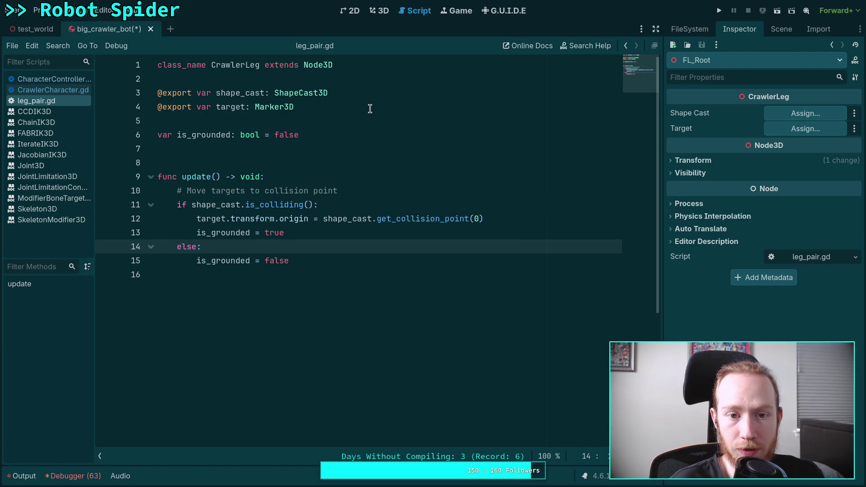
Step: Insert an empty first line above class_name in the leg script
click(351, 155)
click(157, 66)
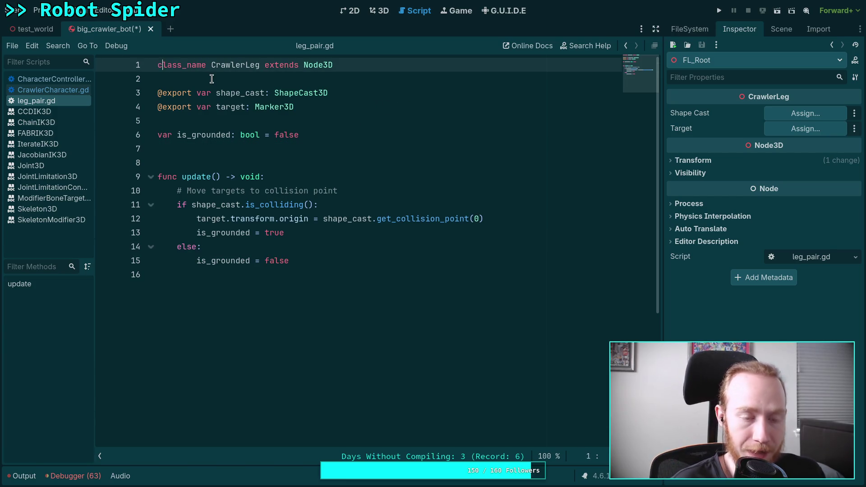
key(Return)
key(Up)
text(@tool)
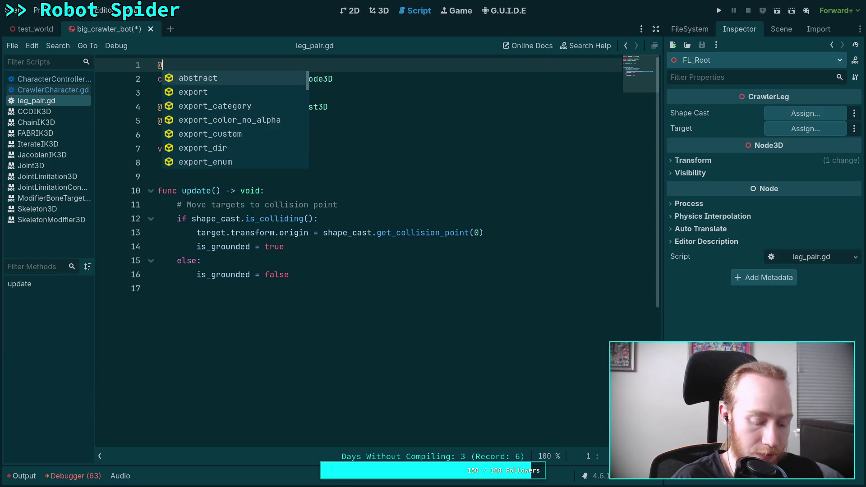
click(363, 158)
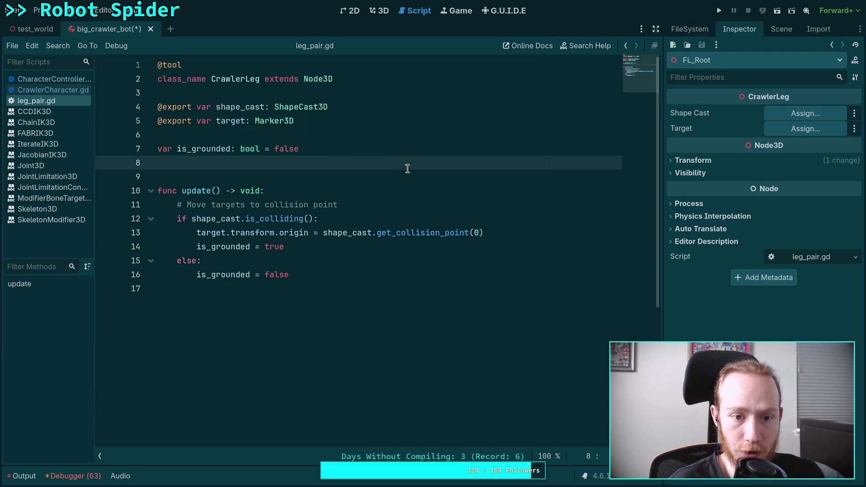
key(Return)
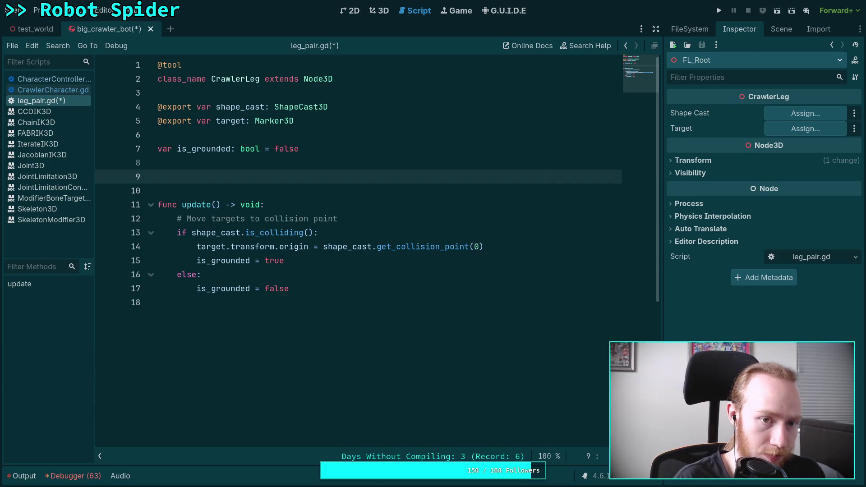
text(func _)
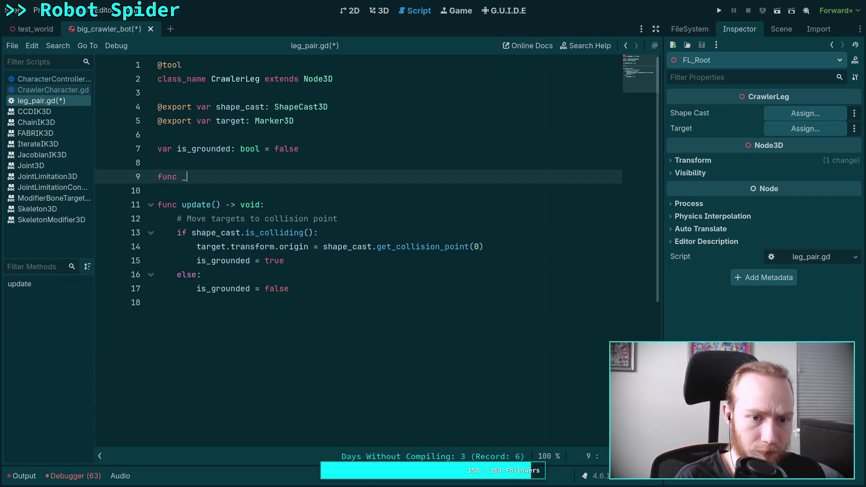
text(ready() -> v)
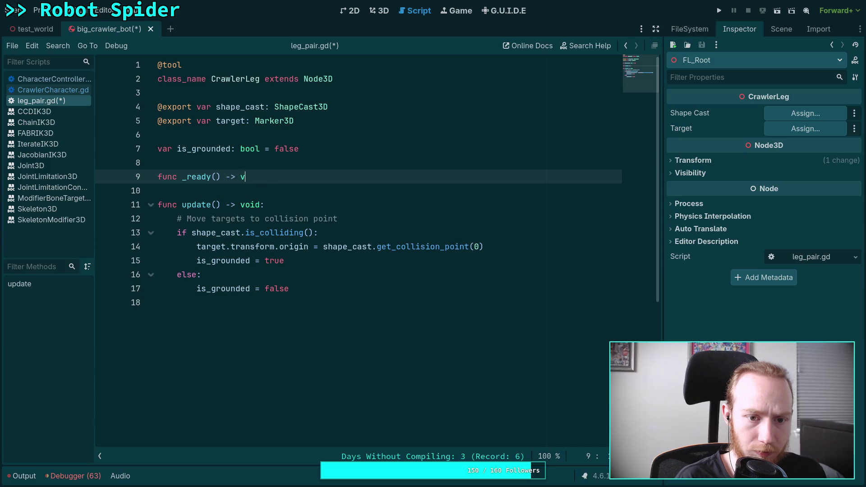
text(oid:)
key(Return)
text(if sh)
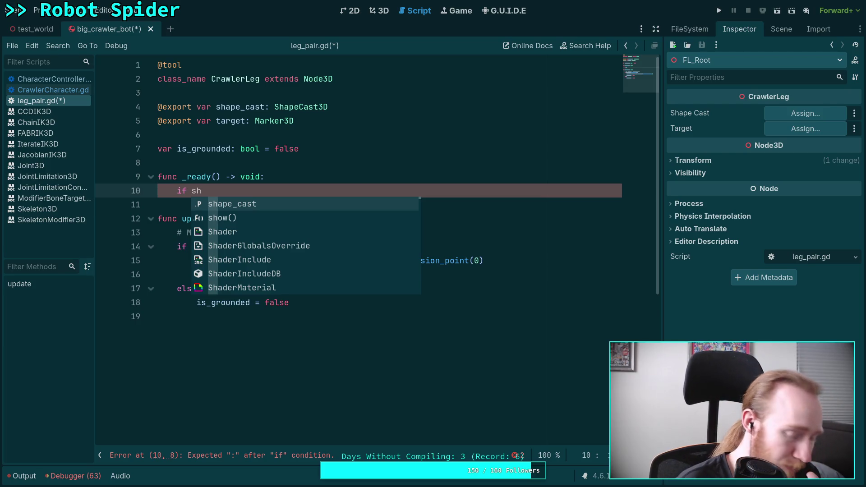
key(BackSpace)
key(BackSpace)
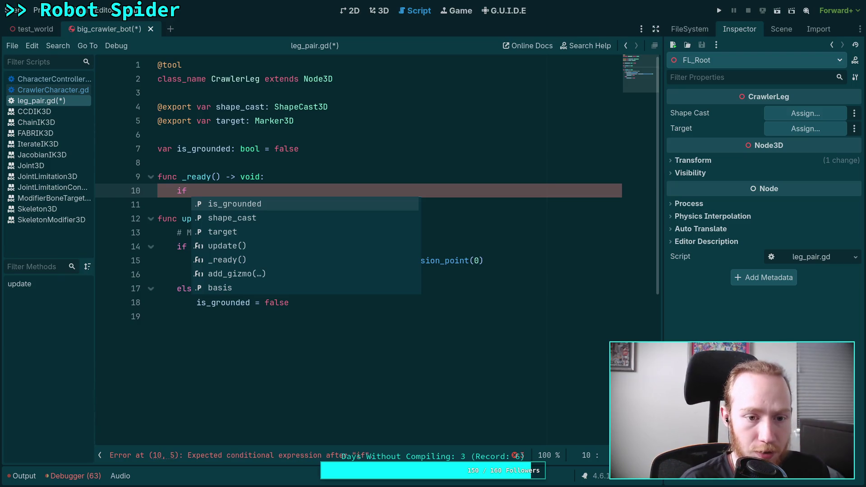
Step: Write the condition 'if not shape_cast:' inside _ready
text(not sh)
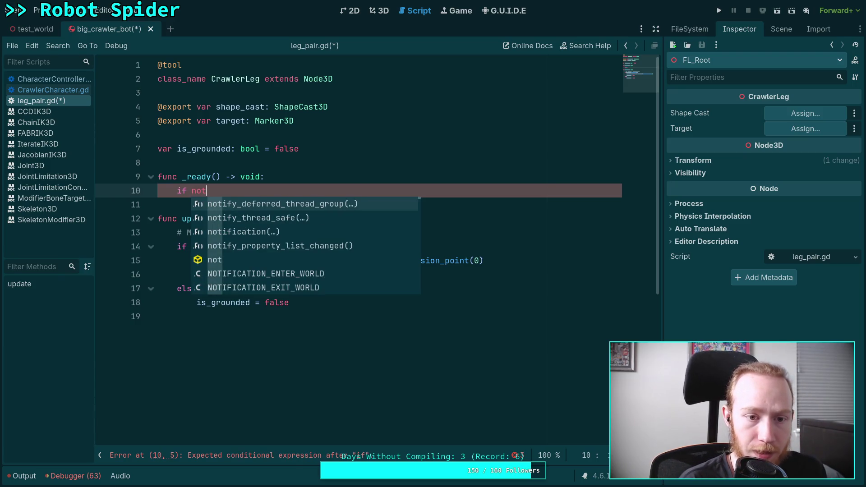
key(Return)
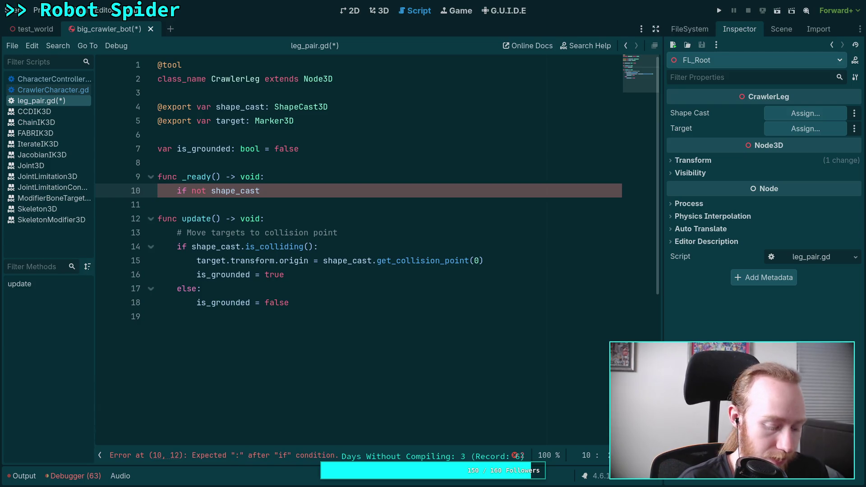
text(:)
key(Return)
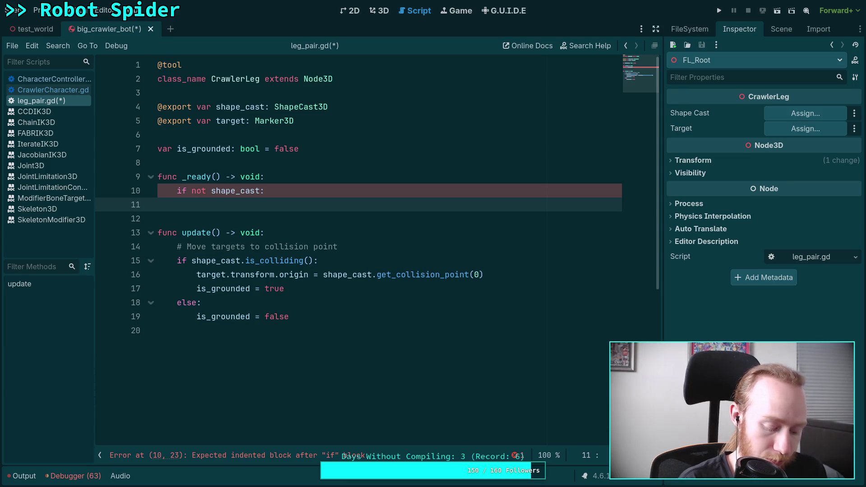
Step: Start a 'for child in' line that calls find_child() instead of get_children()
text(for)
key(BackSpace)
key(BackSpace)
key(BackSpace)
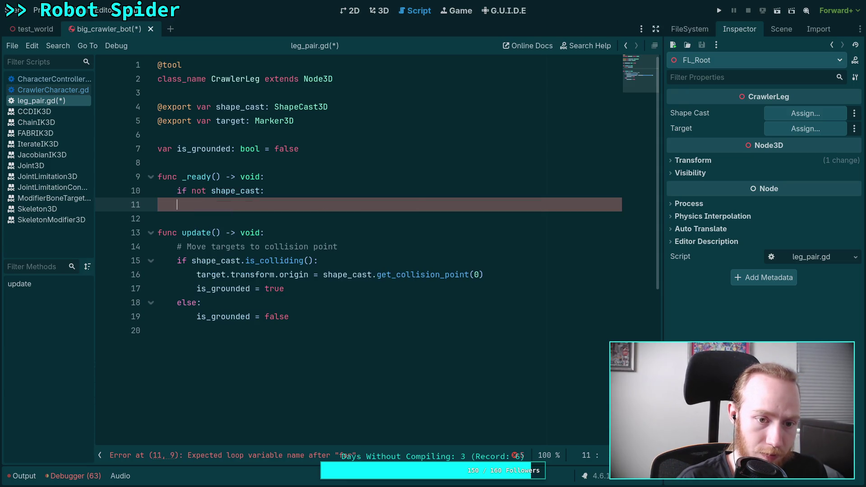
text(for chi)
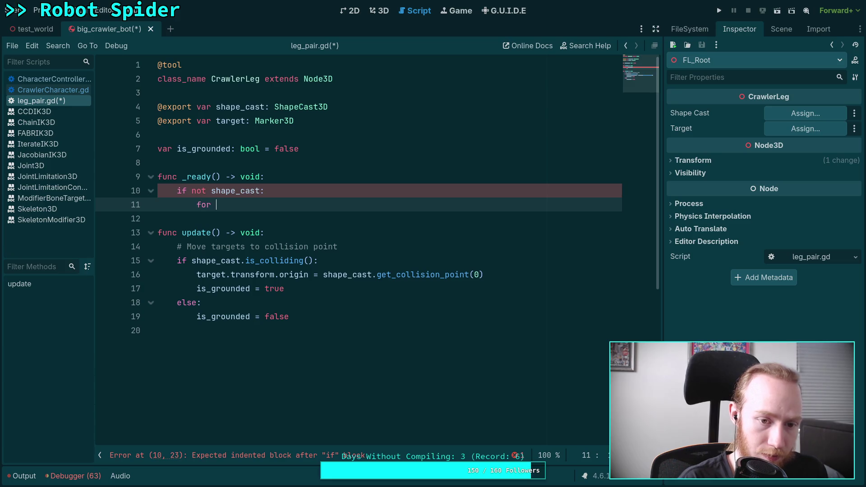
text(ld in get_)
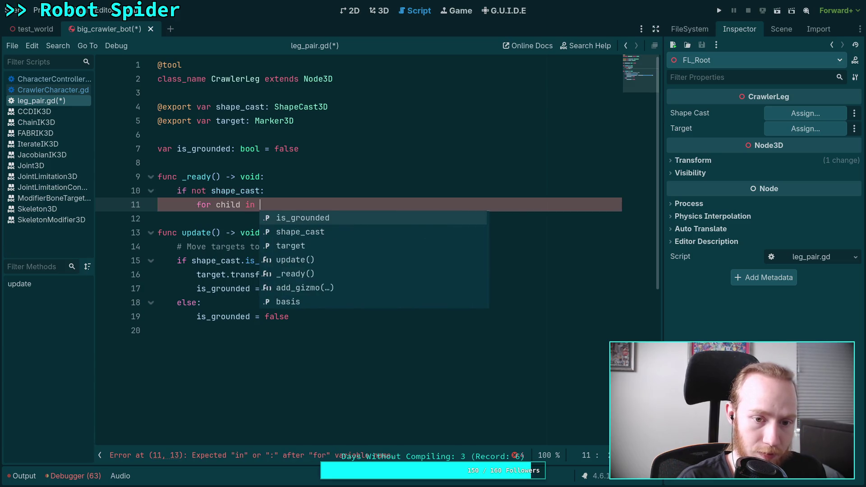
text(ch)
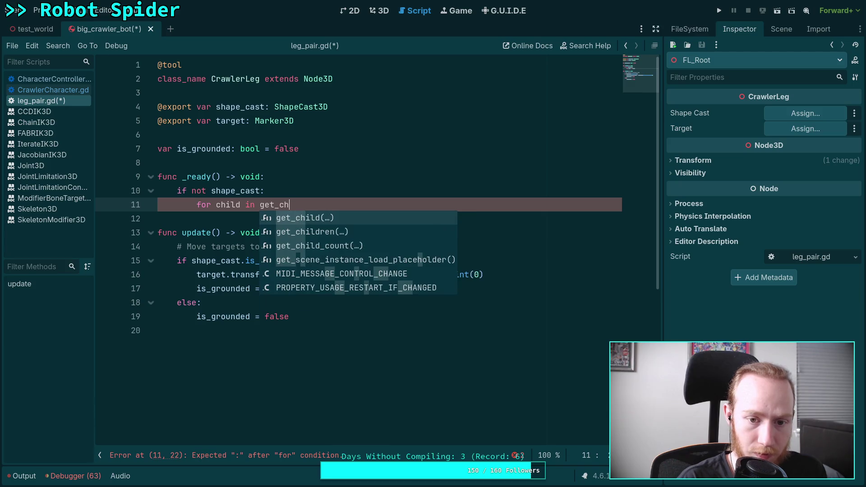
key(Down)
key(Return)
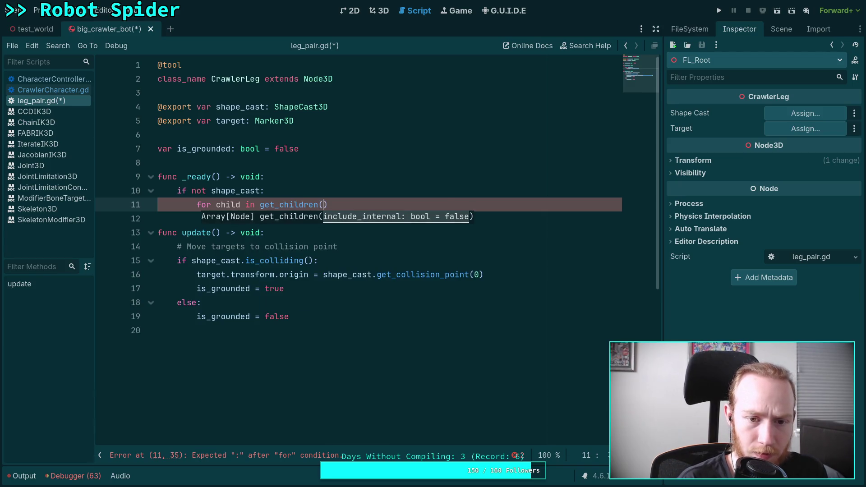
key(BackSpace)
key(BackSpace)
key(BackSpace)
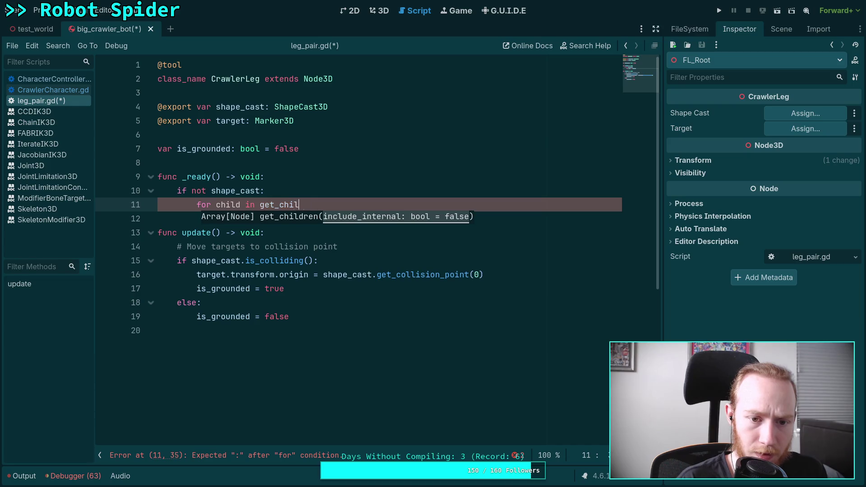
text(find)
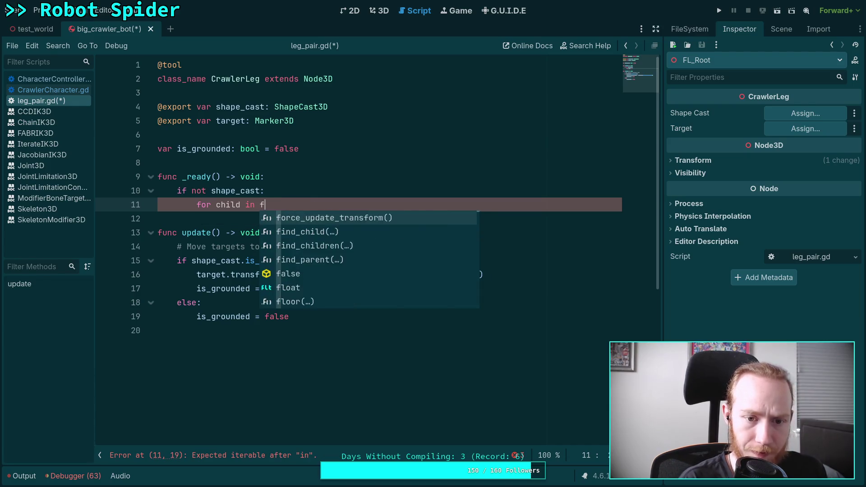
key(Down)
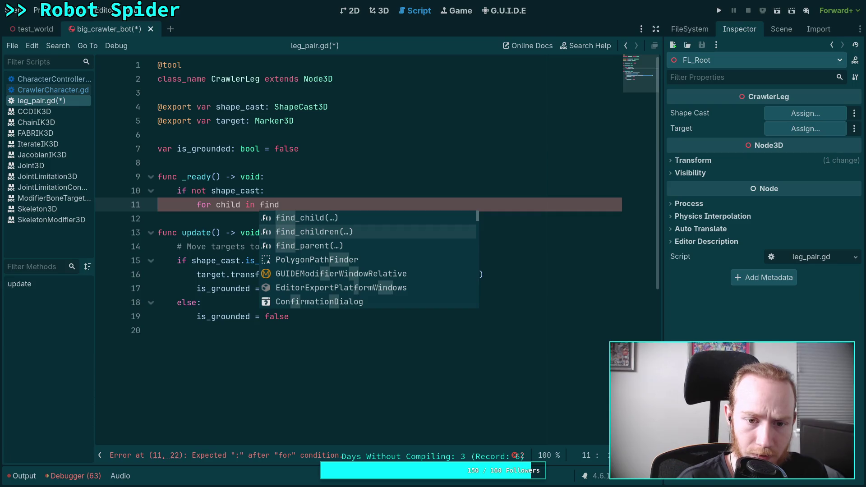
key(Up)
key(Return)
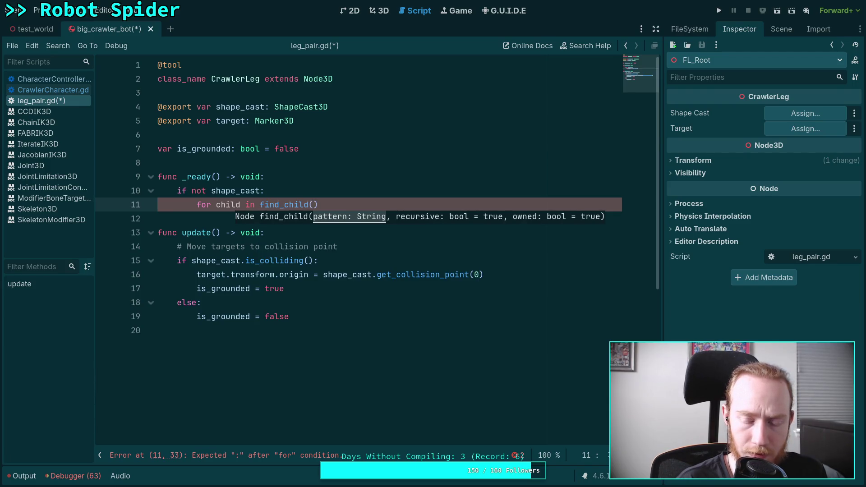
Step: Pass 'ShapeCast3D', false to find_child, add a colon, and select 'for child in' for replacement
mouse_move(306, 206)
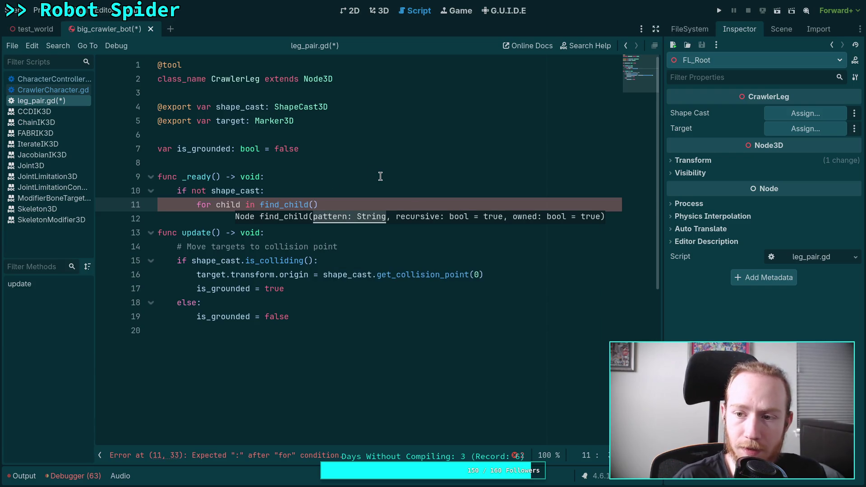
text(')
text(ShapeCast3)
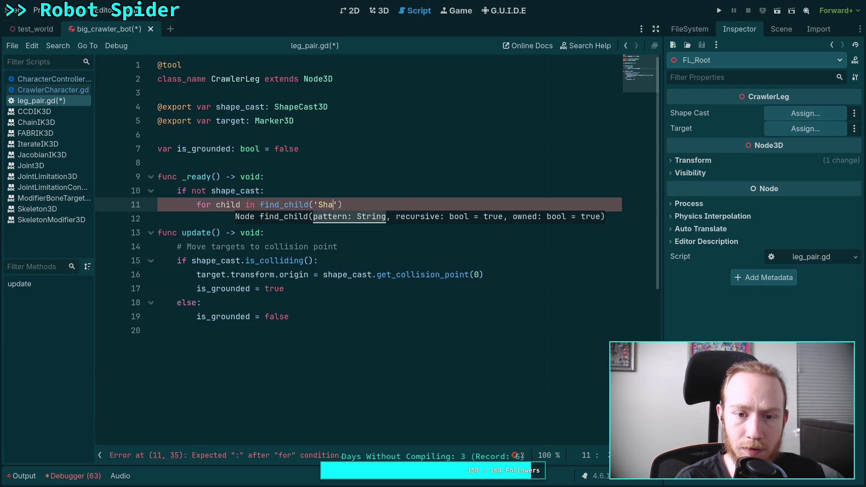
text(D)
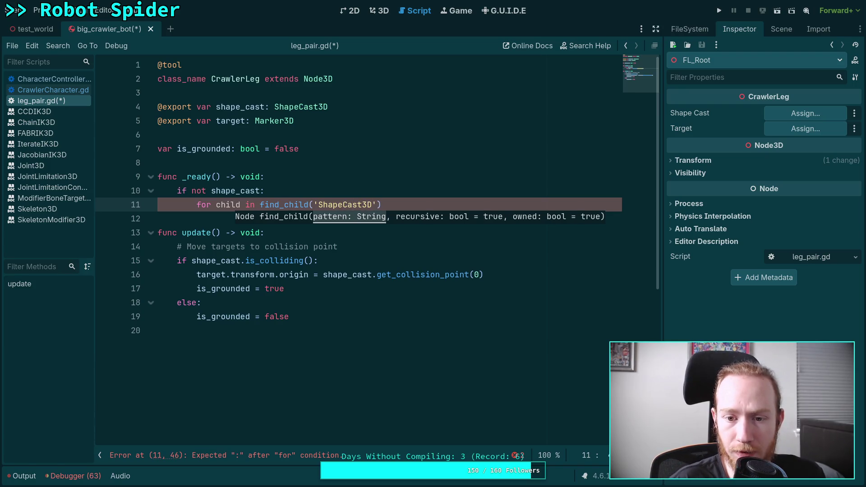
text(', fals)
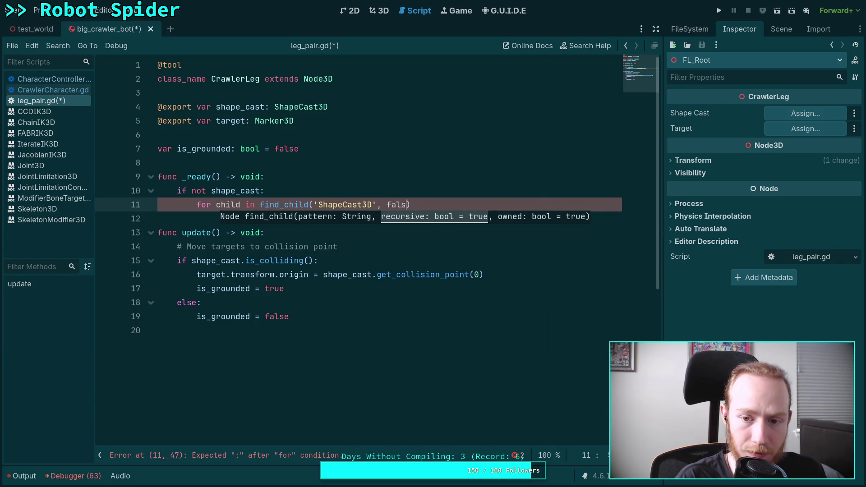
text(e, true)
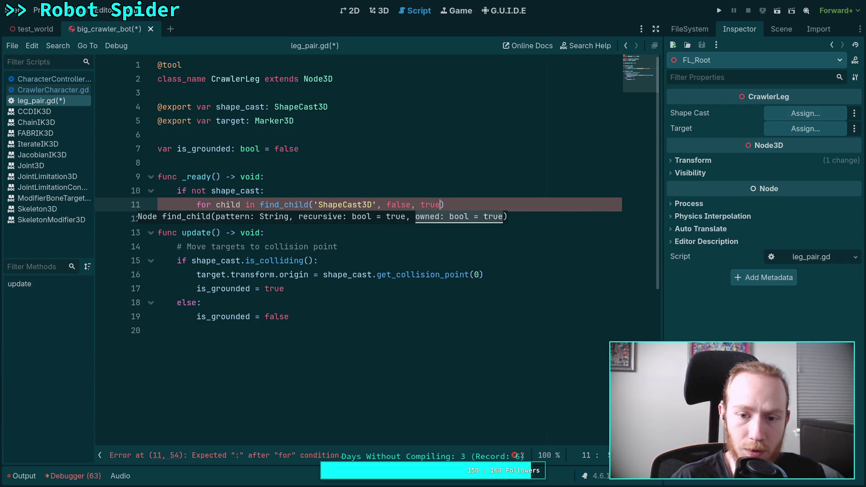
drag(411, 205, 441, 205)
key(BackSpace)
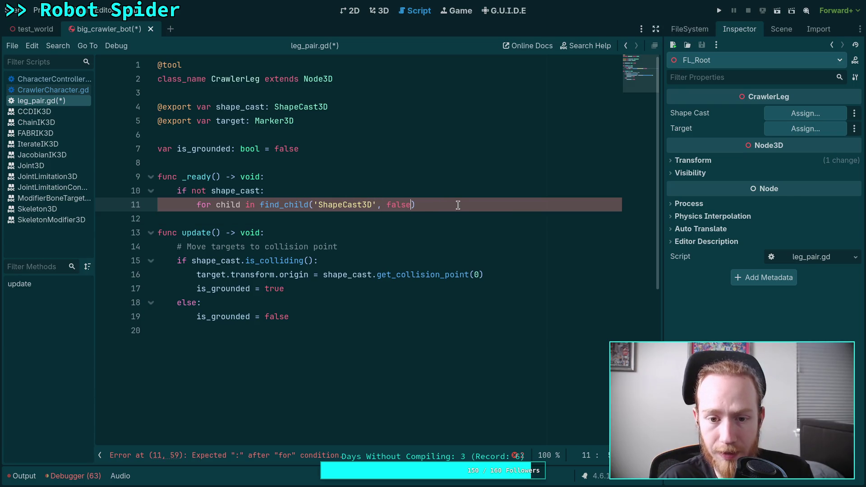
click(457, 205)
text(:)
key(Return)
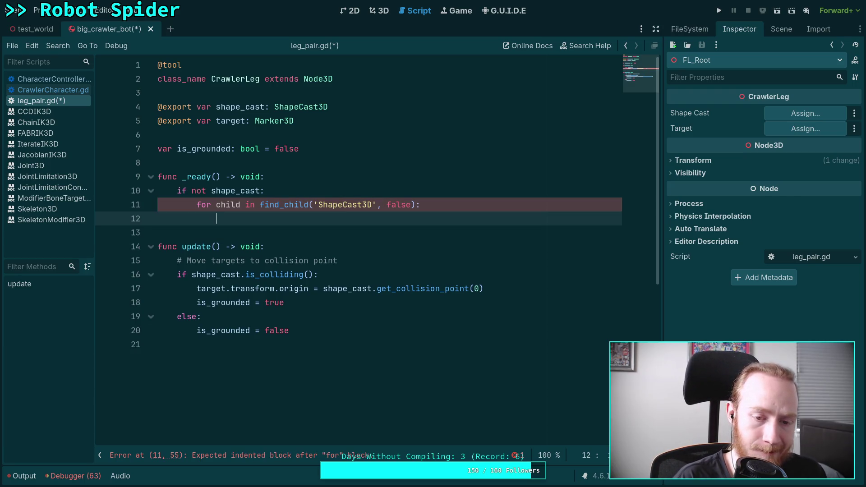
click(193, 206)
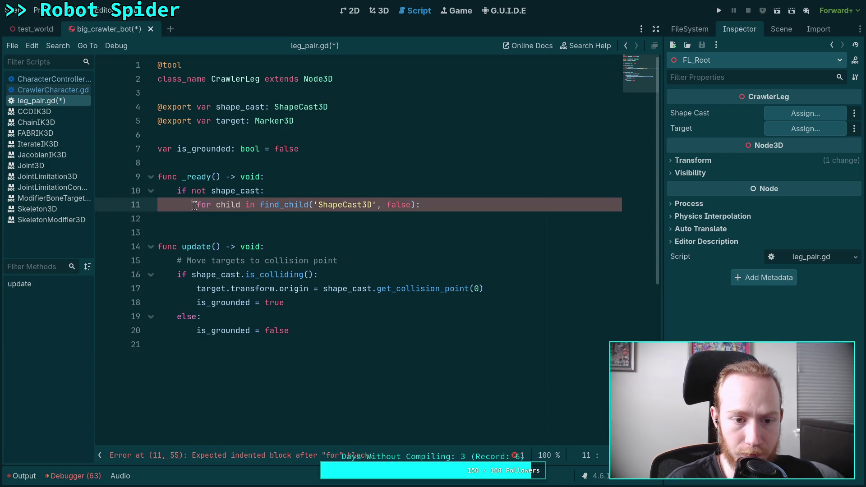
drag(194, 205, 253, 202)
Step: Assign shape_cast = find_child('ShapeCast3D', false) as ShapeCast3D on line 11
text(shape_cast =)
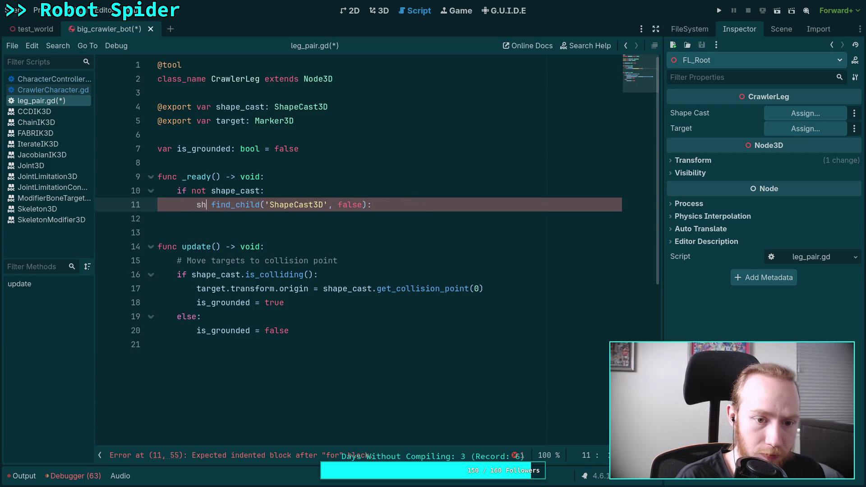
click(309, 164)
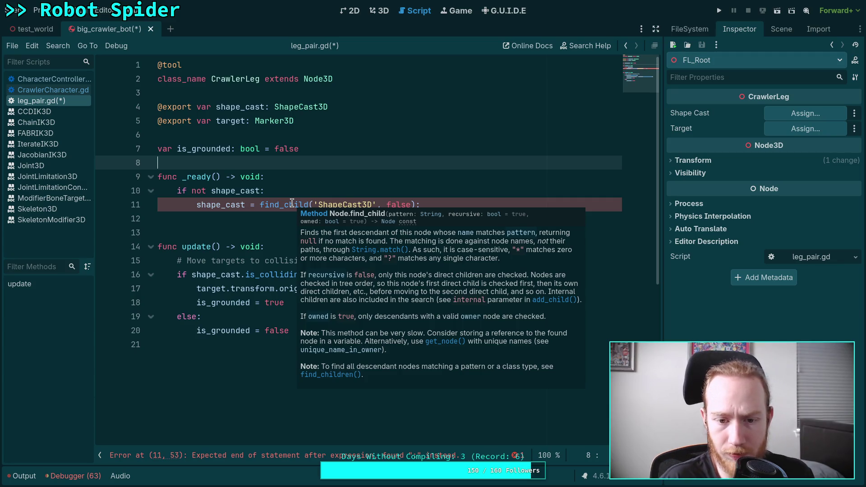
click(421, 201)
key(BackSpace)
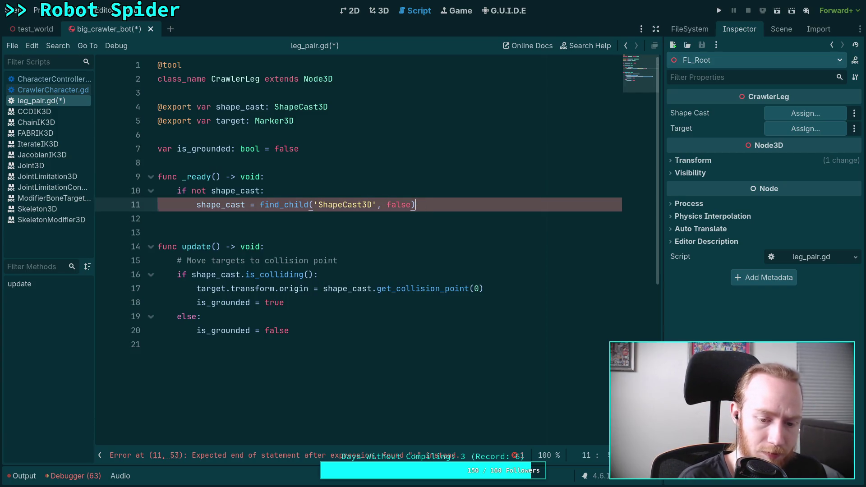
text(as Shape)
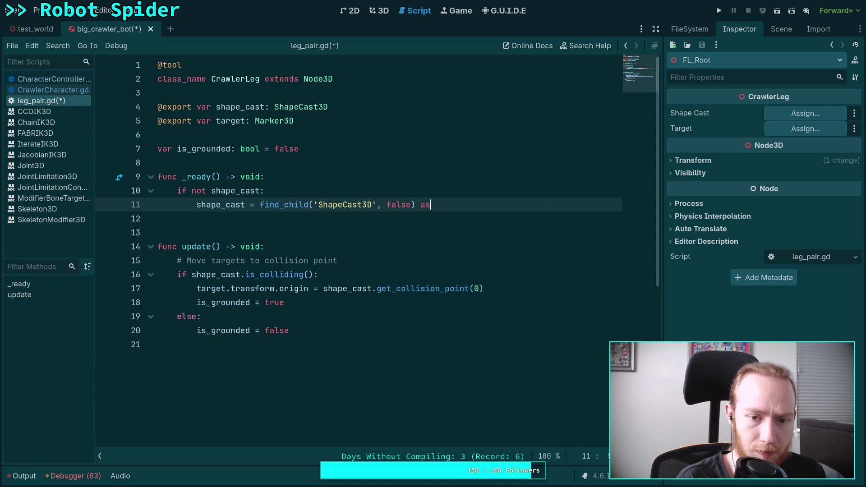
text(C)
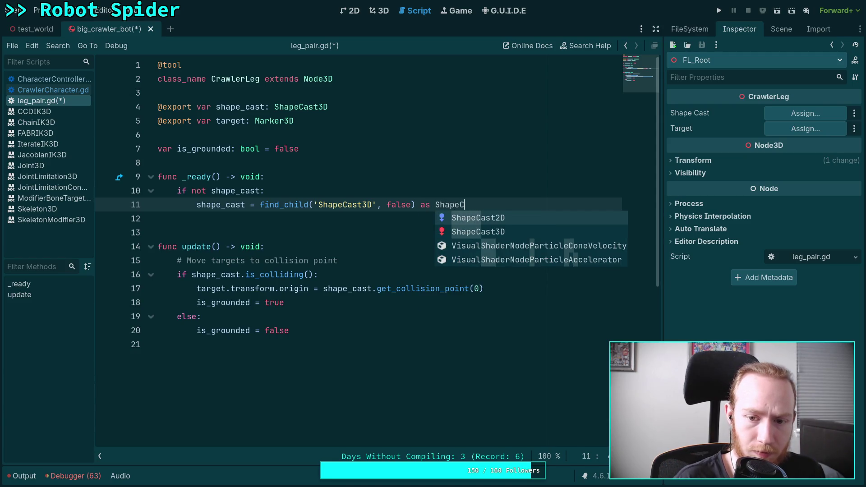
key(Down)
key(Return)
key(Return)
Step: Add 'if not target:' setting target = find_child('Marker3D', false) as Marker3D, and save leg_pair.gd
text(if not tar)
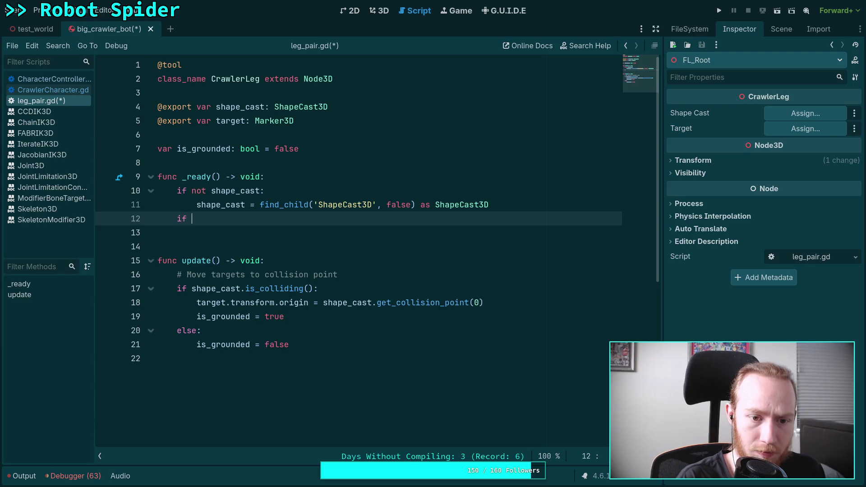
text(get)
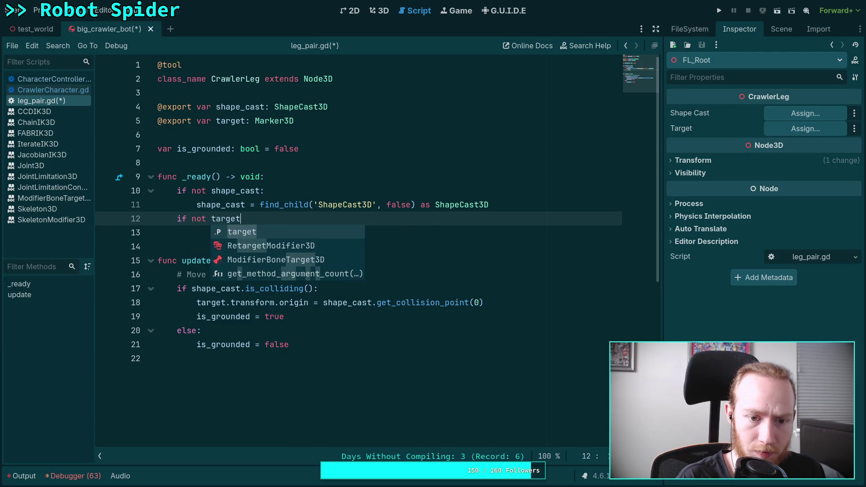
text(:)
key(Return)
text(target = fi)
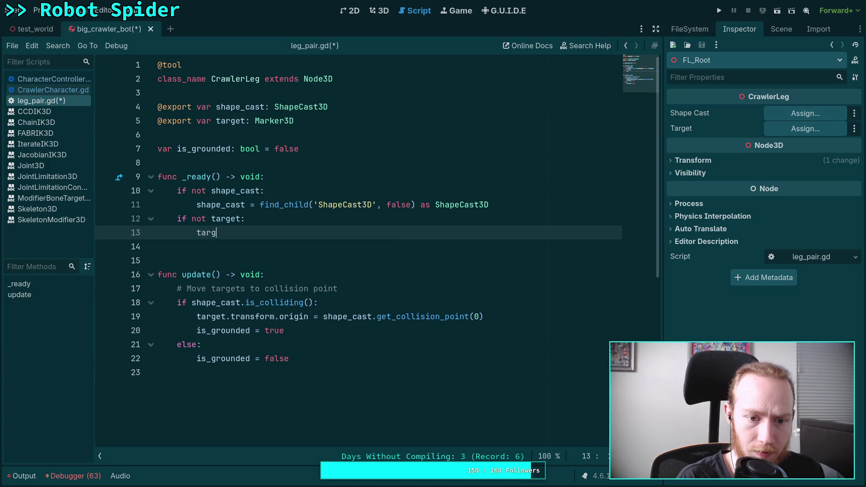
text(n)
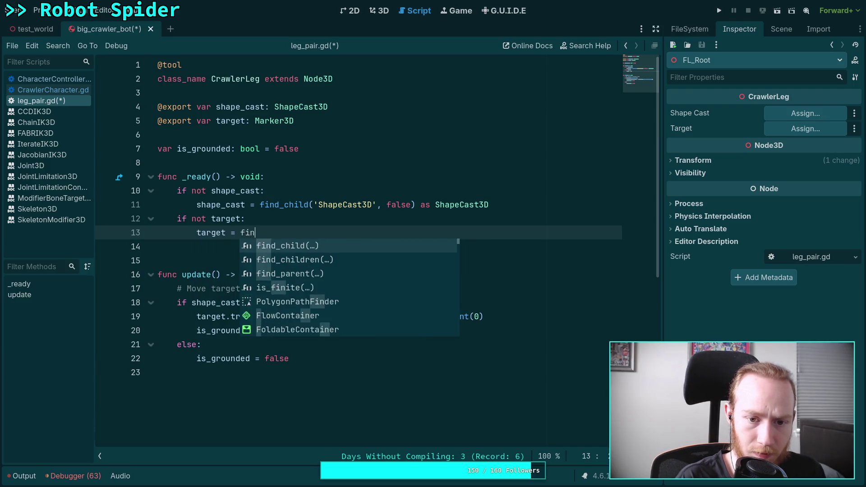
key(Return)
text('Mark)
text(er3D')
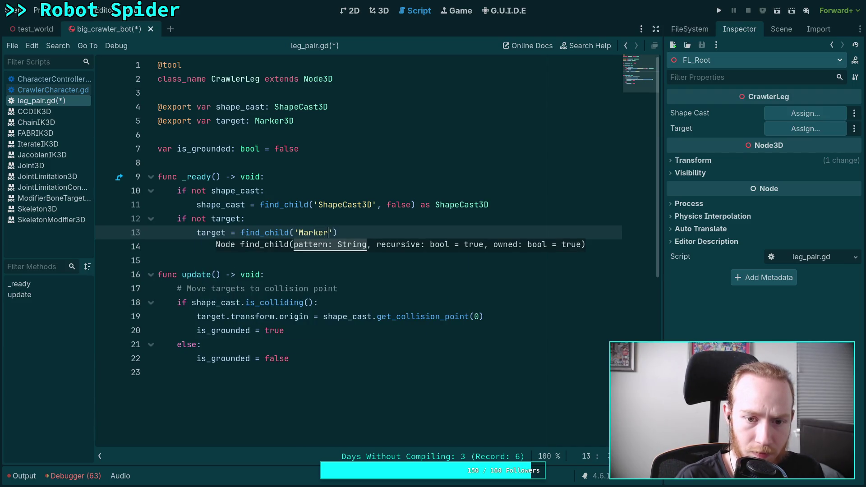
text(, false))
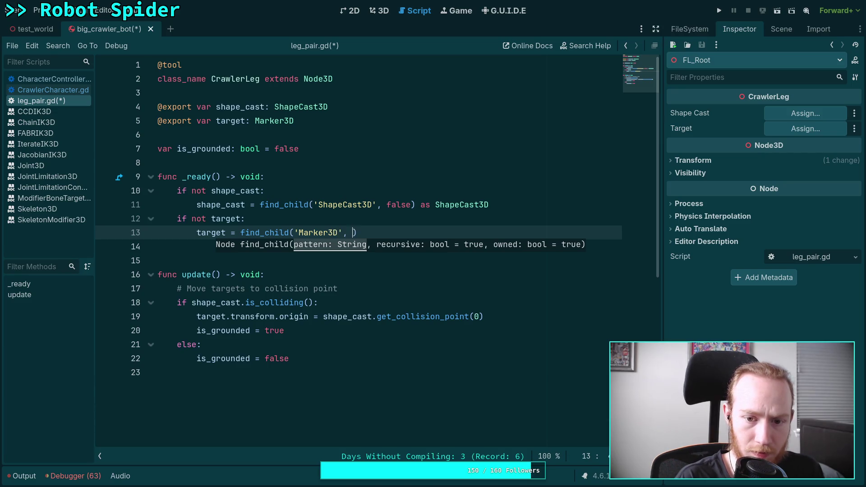
text( as Mark)
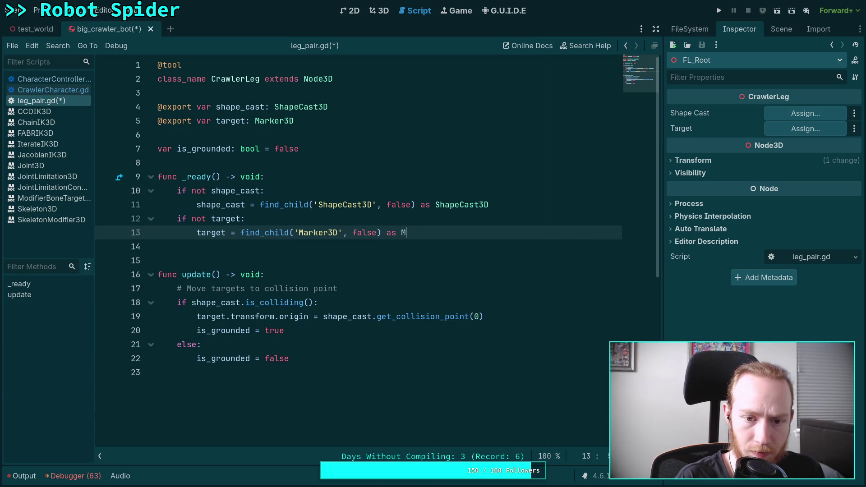
key(Down)
key(Return)
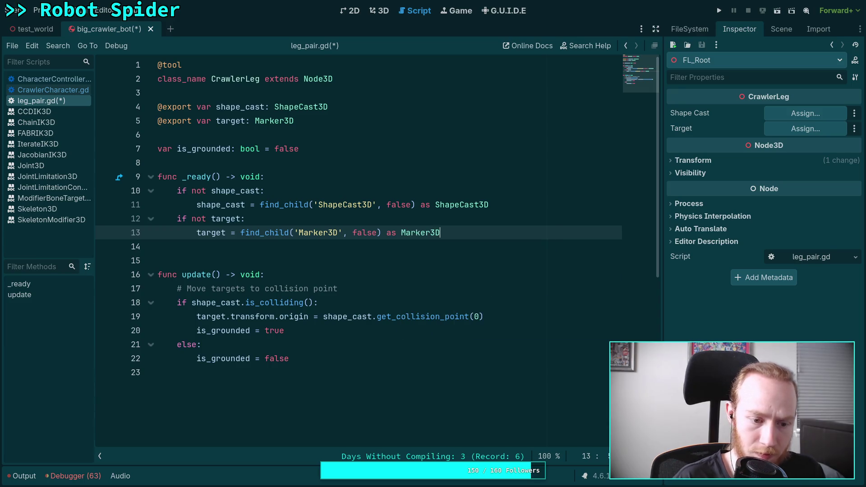
key(ctrl+s)
key(Down)
key(BackSpace)
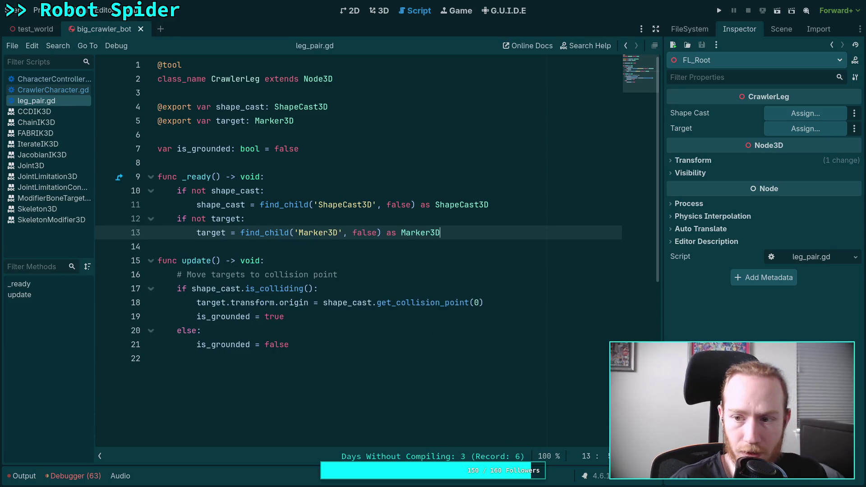
Step: Reload the saved crawler scene from the 3D view
click(380, 11)
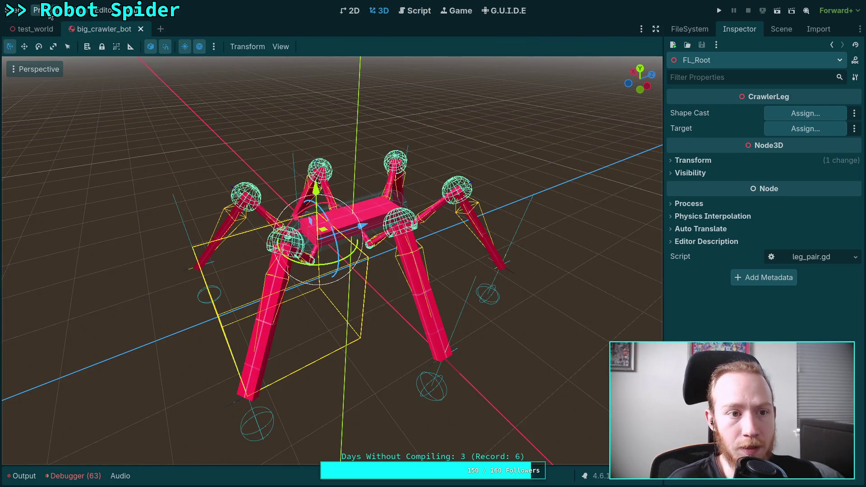
click(36, 10)
mouse_move(10, 10)
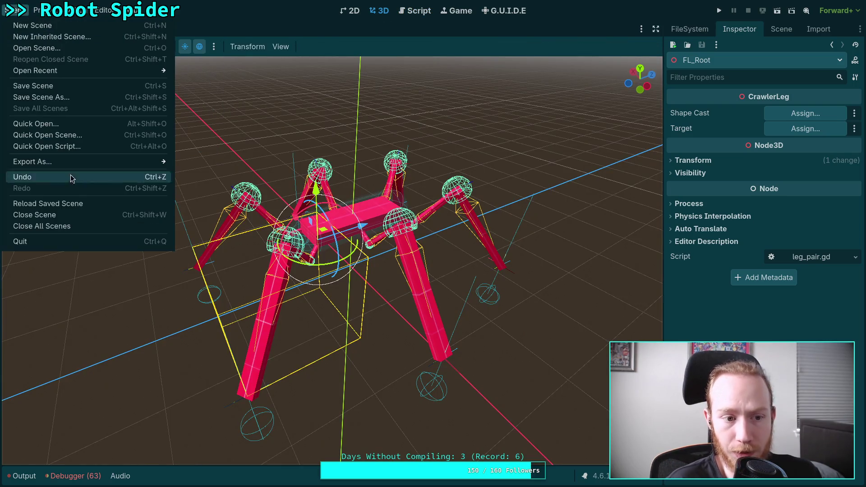
click(77, 203)
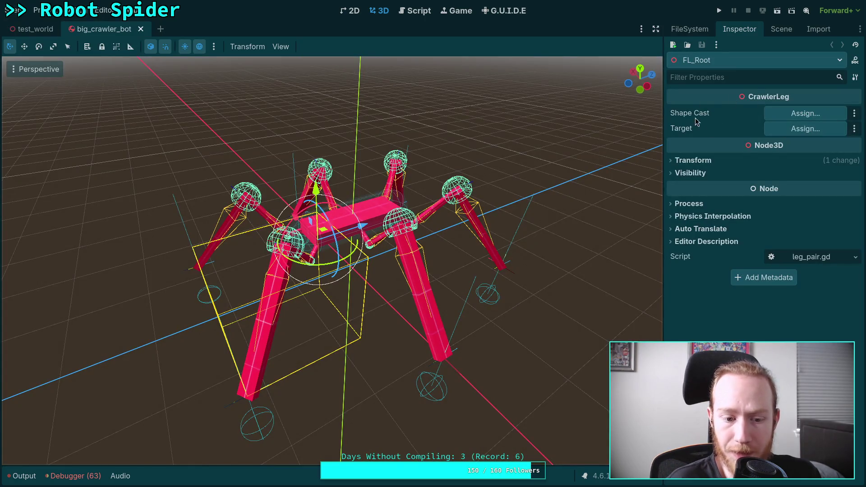
Step: Review the debugger's Errors list, then return to the leg_pair.gd script
click(75, 476)
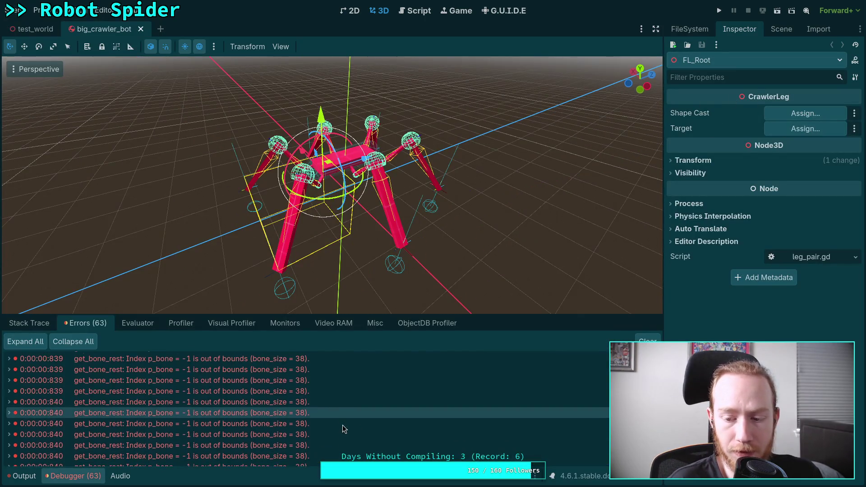
scroll(354, 421, down, 2)
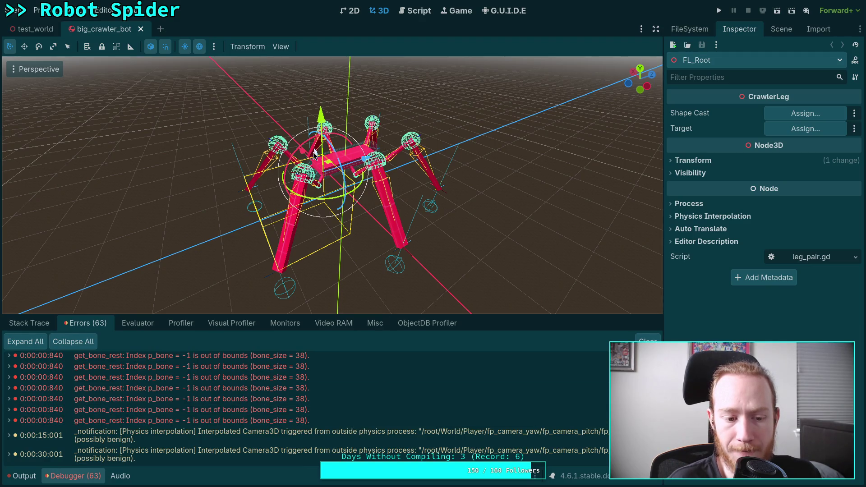
click(419, 10)
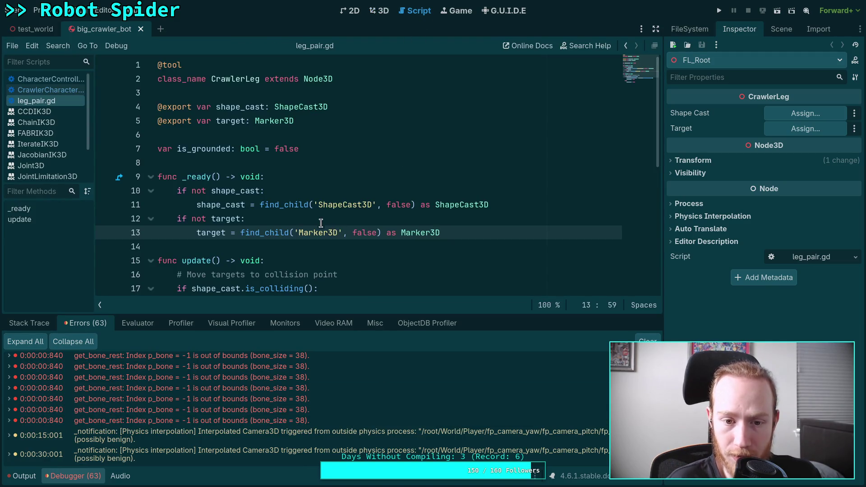
mouse_move(272, 238)
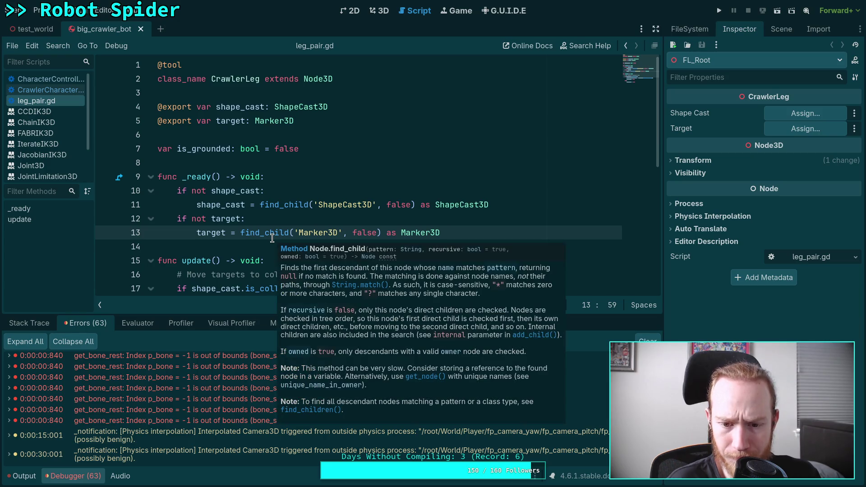
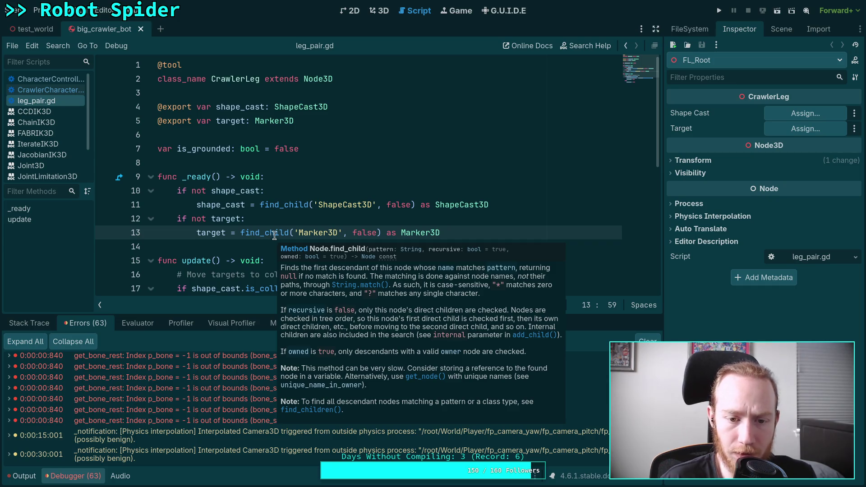
Step: Add a 'for child in find_children('', 'Marker3D', false):' loop header above the target assignment
key(Up)
key(Return)
text(find_)
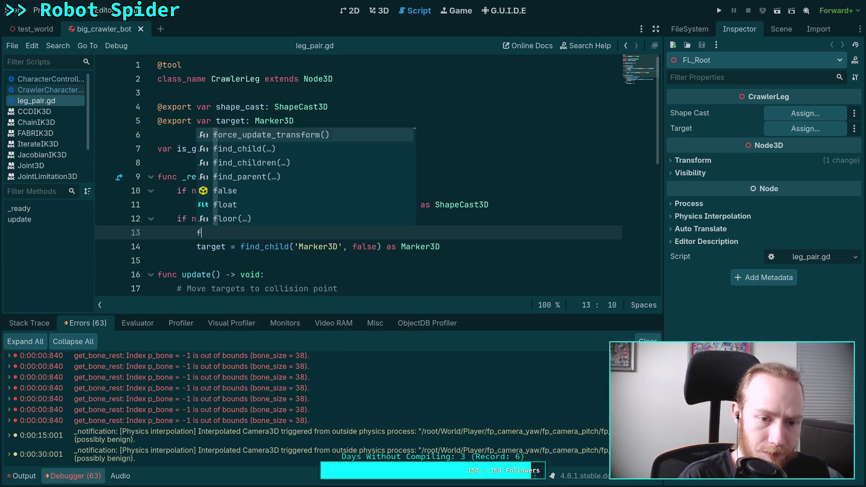
key(Down)
key(Return)
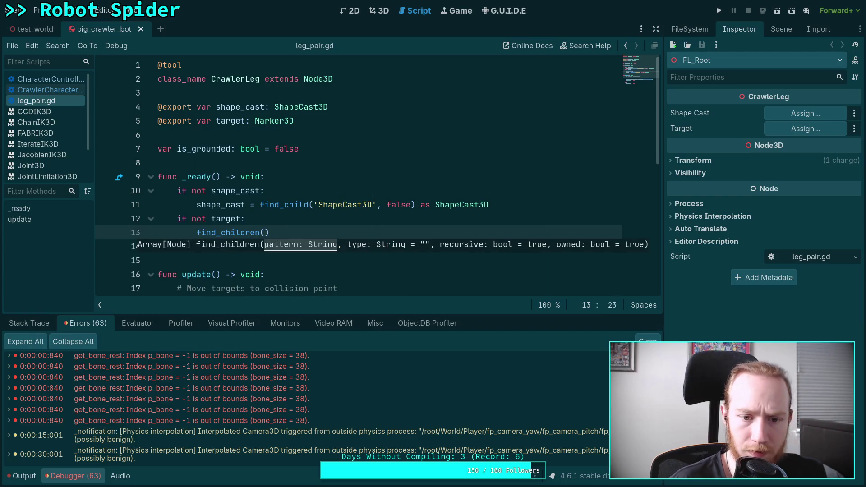
mouse_move(218, 230)
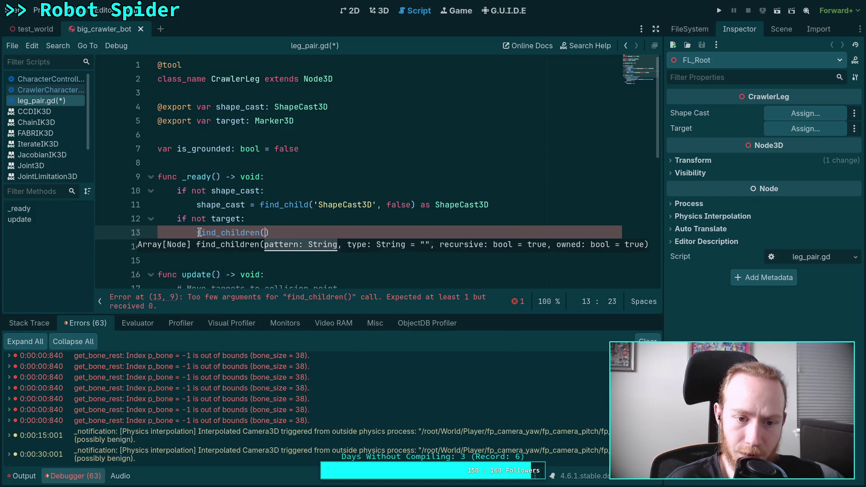
key(Home)
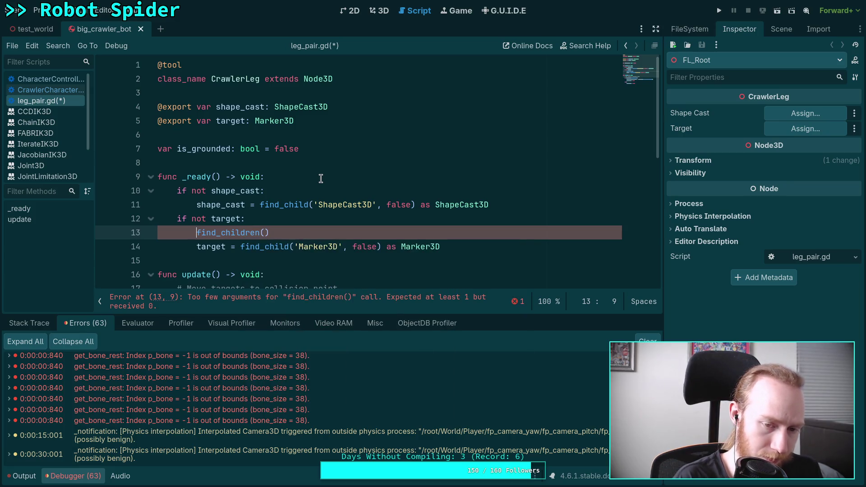
text(for child i)
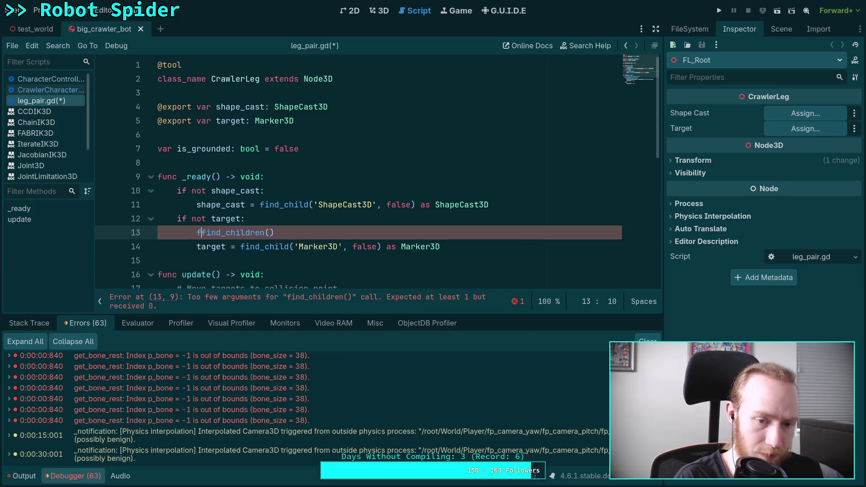
text(n)
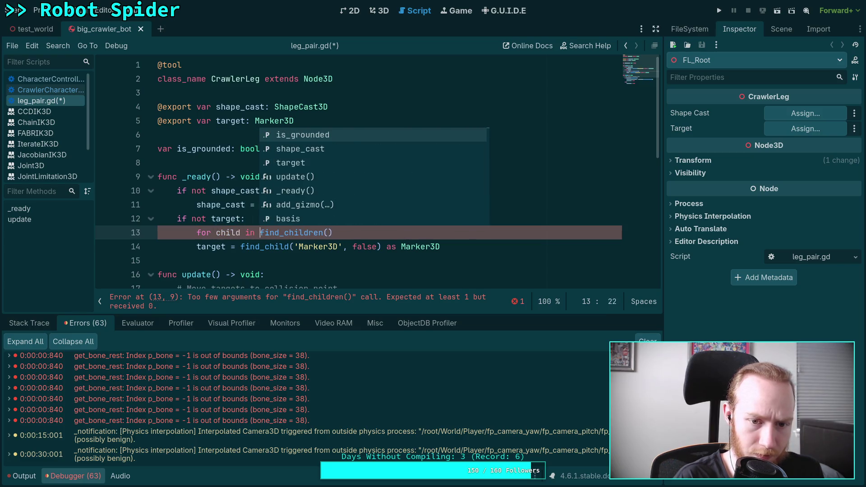
key(End)
key(Left)
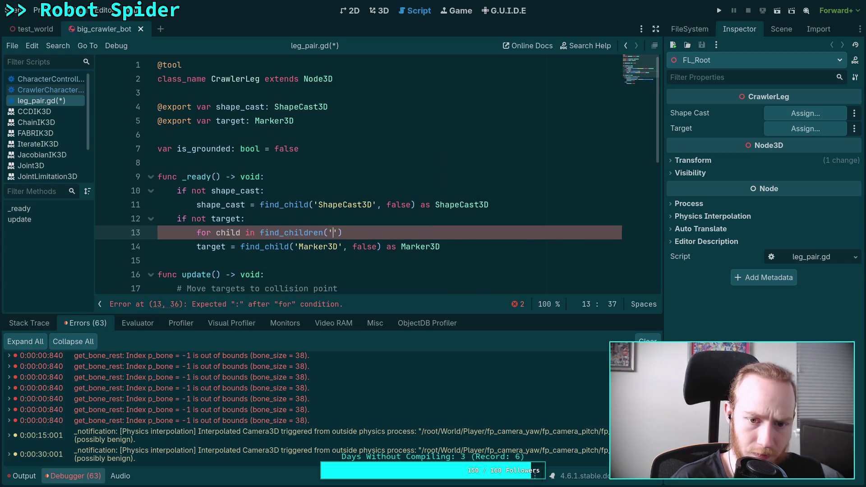
text('', ')
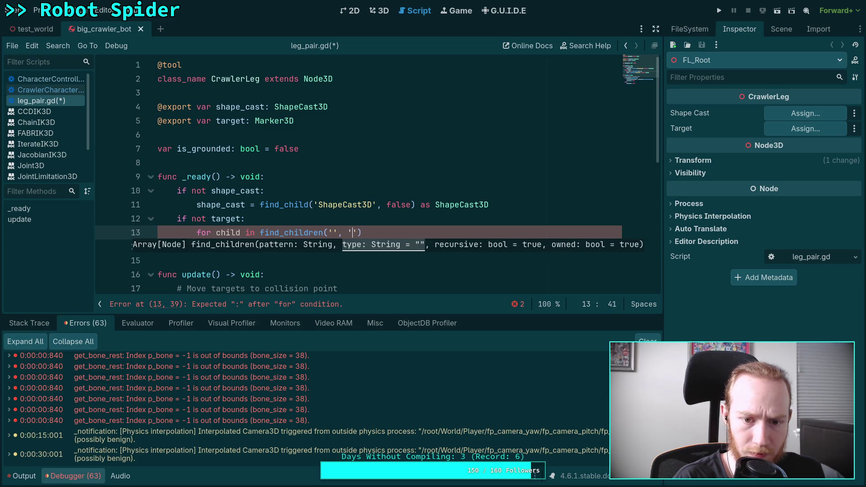
text(Ma)
key(BackSpace)
key(BackSpace)
text(Marker3D)
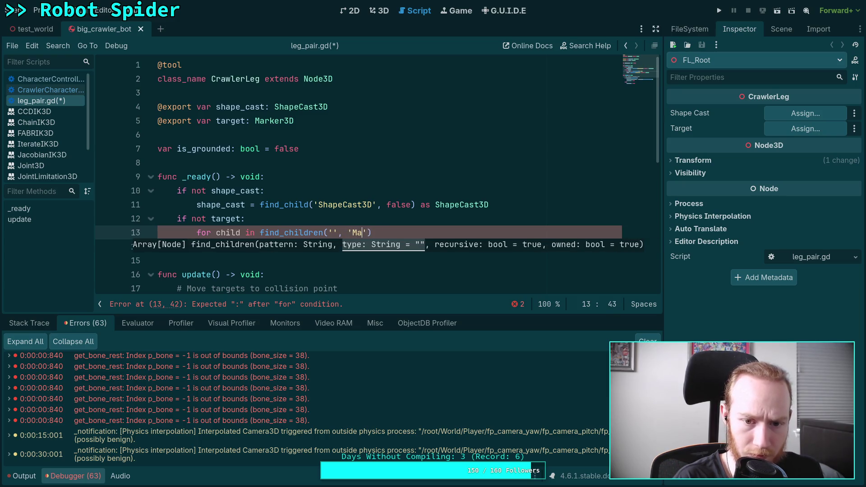
text(', false))
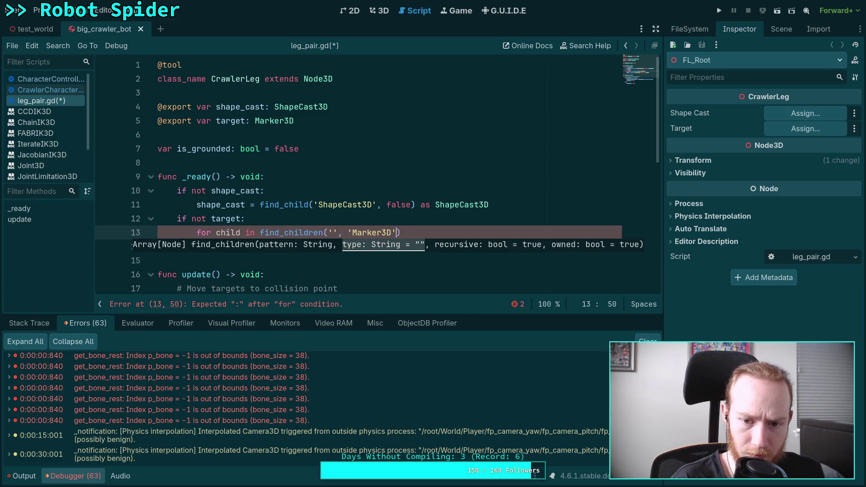
text(:)
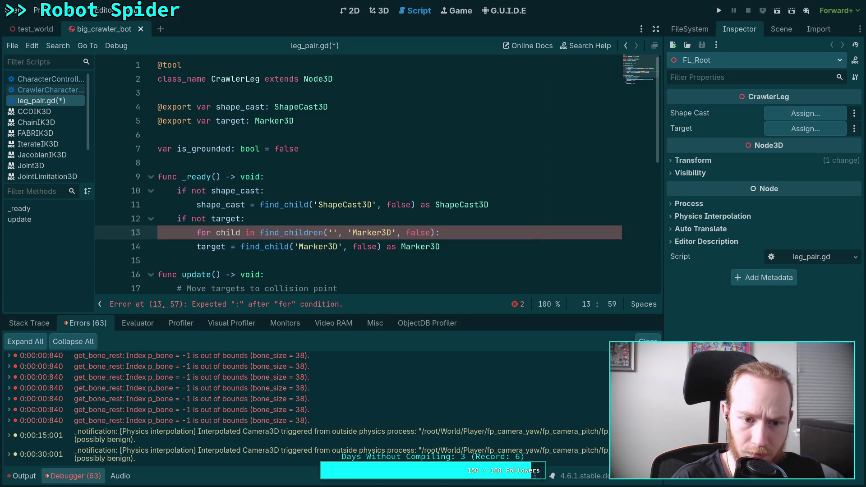
Step: Indent the assignment into the loop as 'target = child' and add 'break' under 'if target'
click(198, 246)
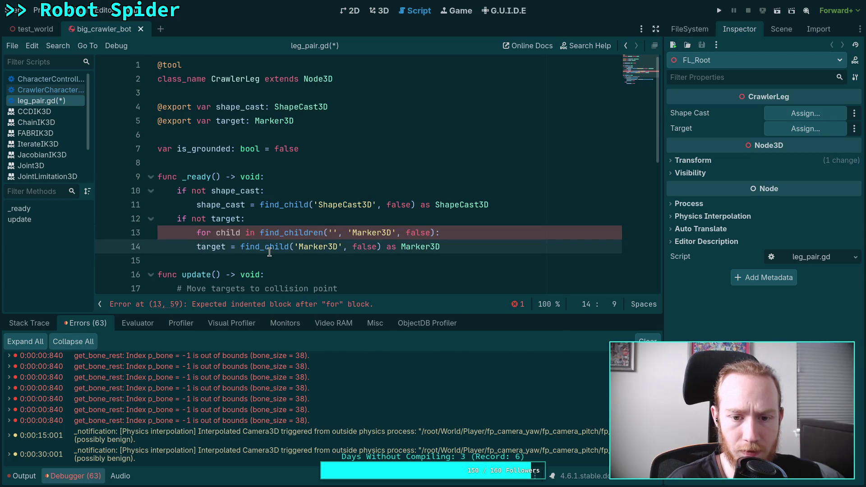
key(Tab)
drag(261, 247, 400, 247)
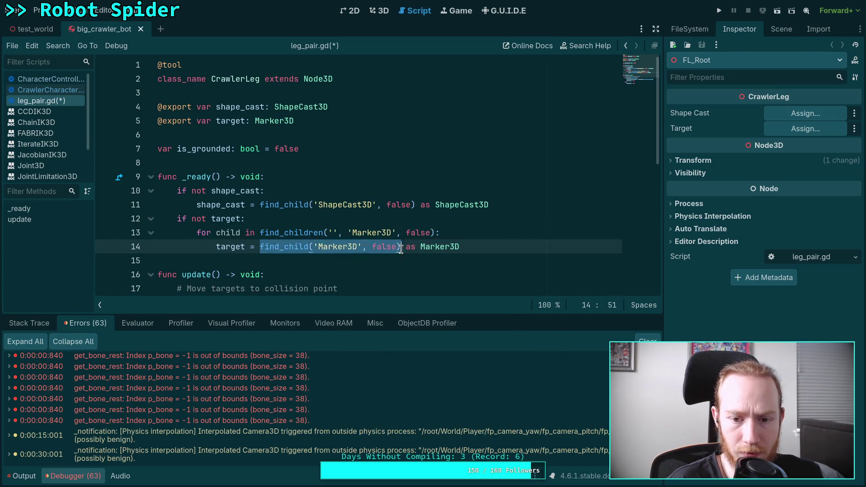
text(child)
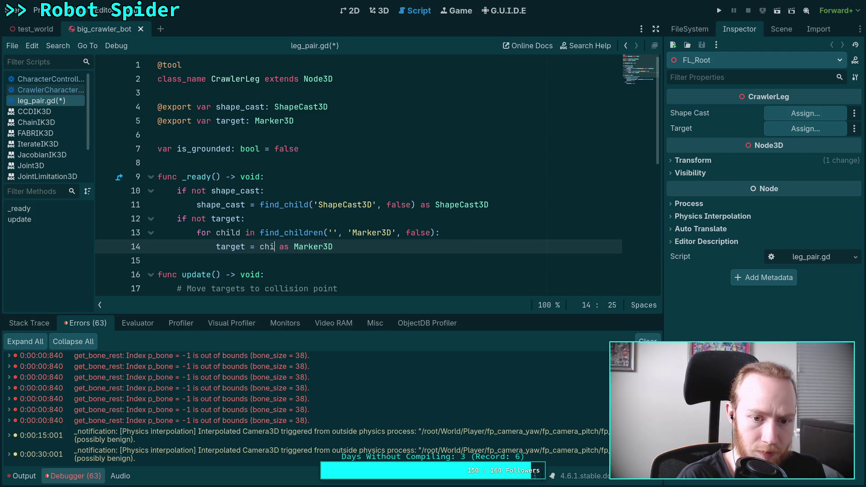
key(Escape)
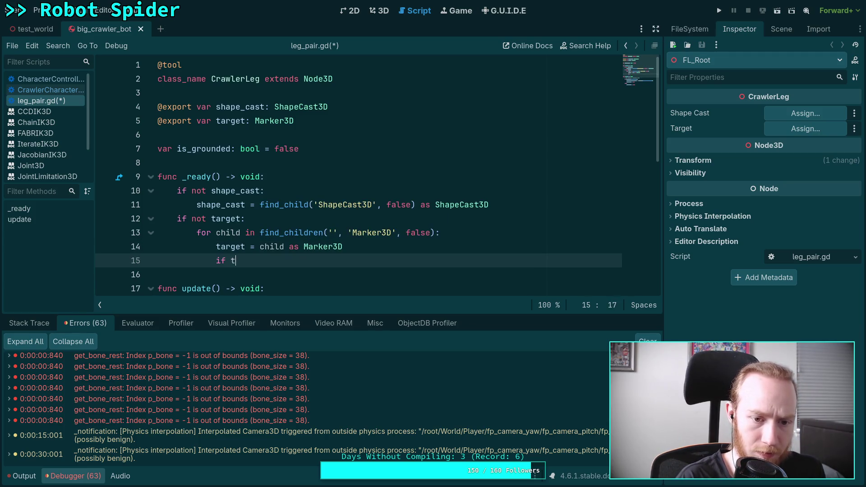
key(Return)
text(break)
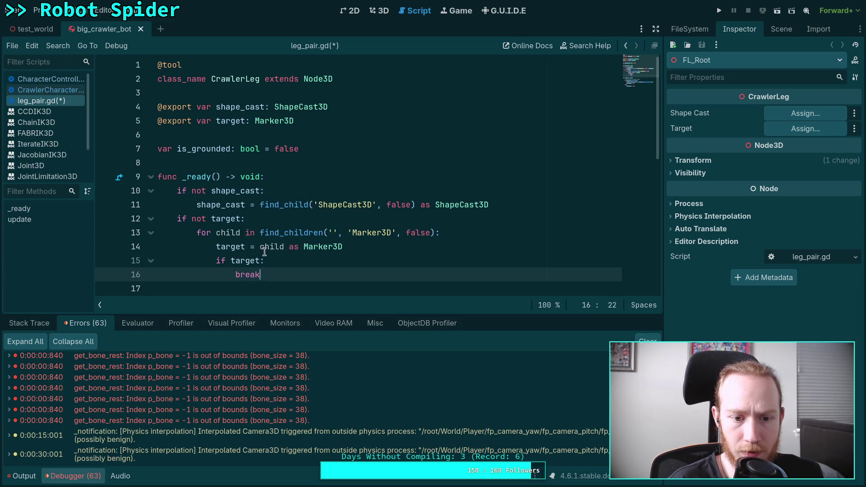
shift+click(200, 232)
right_click(242, 249)
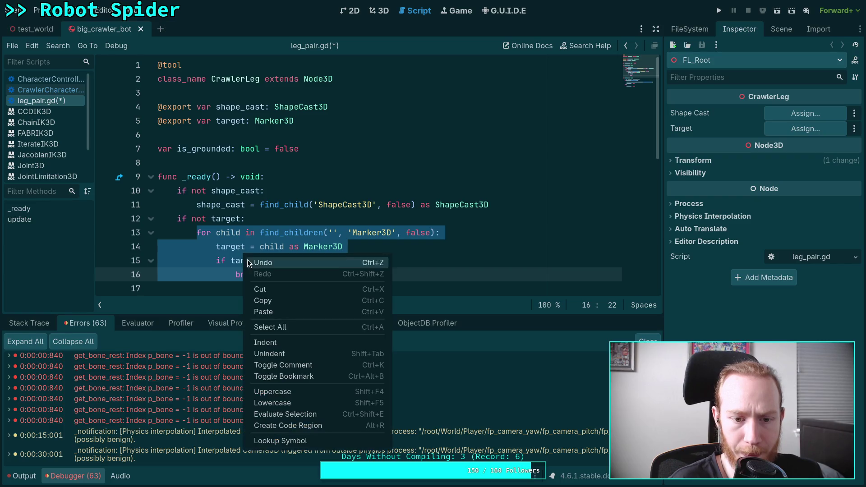
Step: Paste the loop under the shape_cast check, looking for ShapeCast3D children instead of Marker3D
click(255, 300)
click(279, 189)
key(Return)
text(for child in find_children('', 'Marker3D', false):             target = child as Marker3D             if target:                 break)
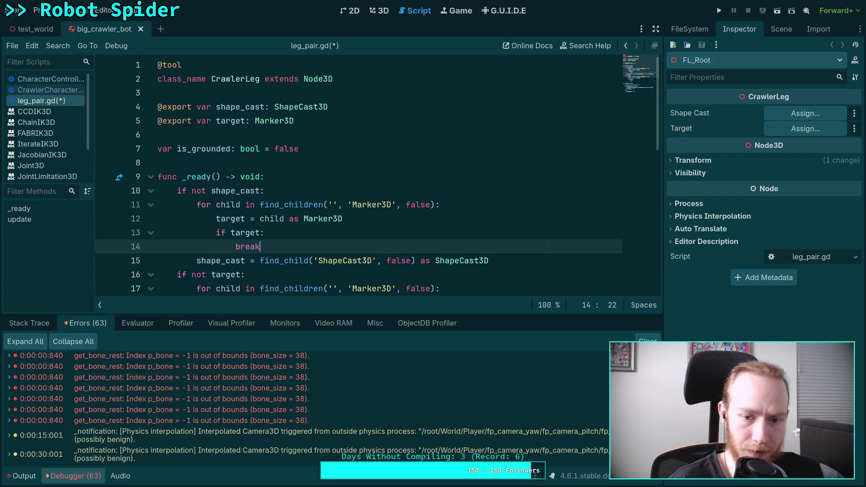
double_click(326, 264)
right_click(348, 266)
click(369, 313)
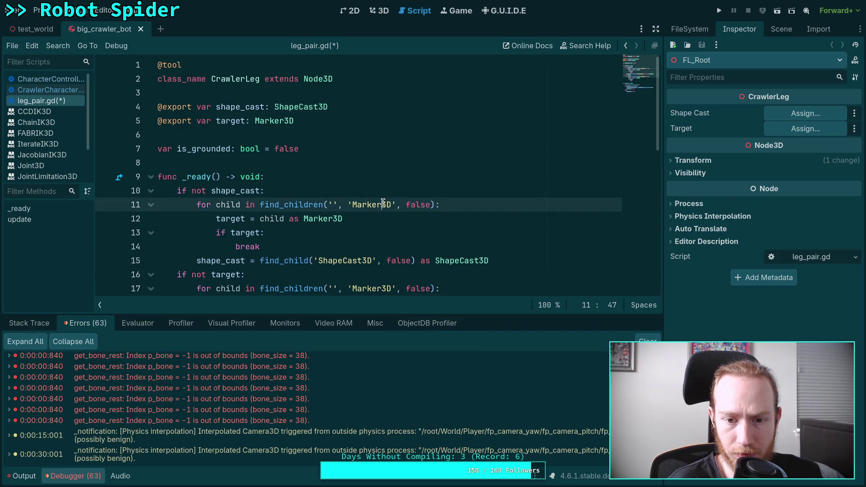
double_click(374, 206)
key(ctrl+v)
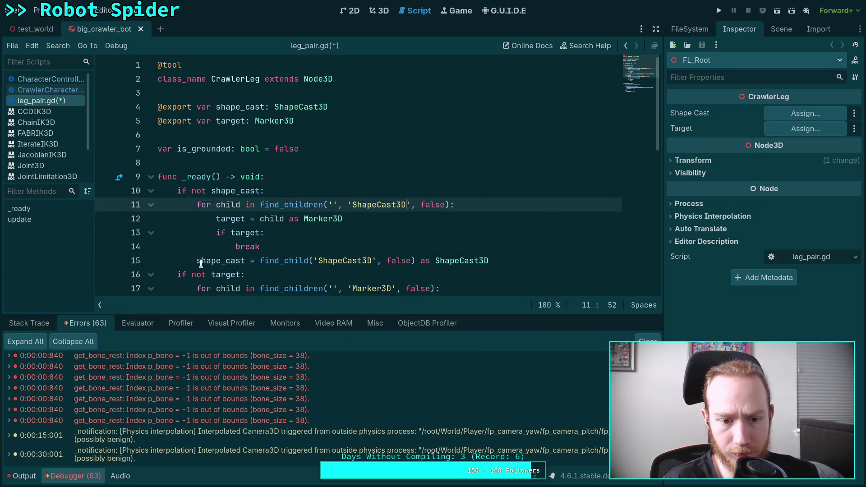
Step: Move 'shape_cast = child' into the new loop and make it break on 'if shape_cast'
click(201, 261)
key(alt+Up)
key(alt+Up)
key(alt+Up)
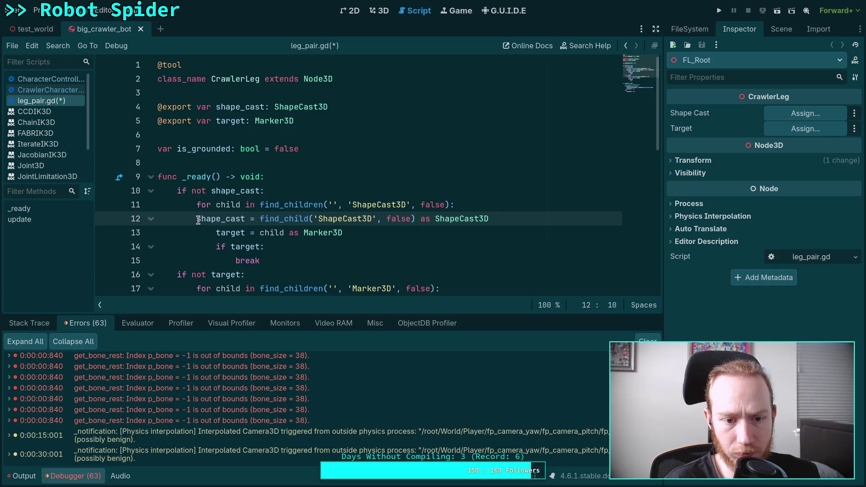
key(Tab)
mouse_move(280, 218)
mouse_down()
mouse_move(442, 218)
mouse_move(434, 219)
mouse_up()
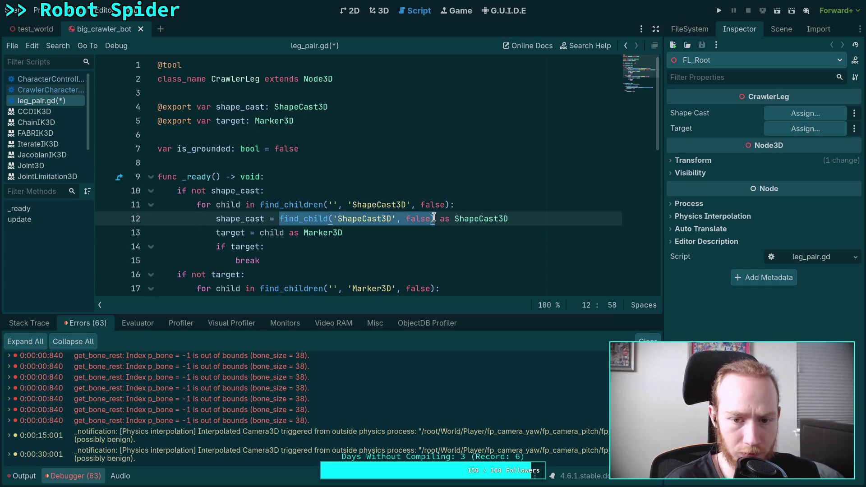
text(ch)
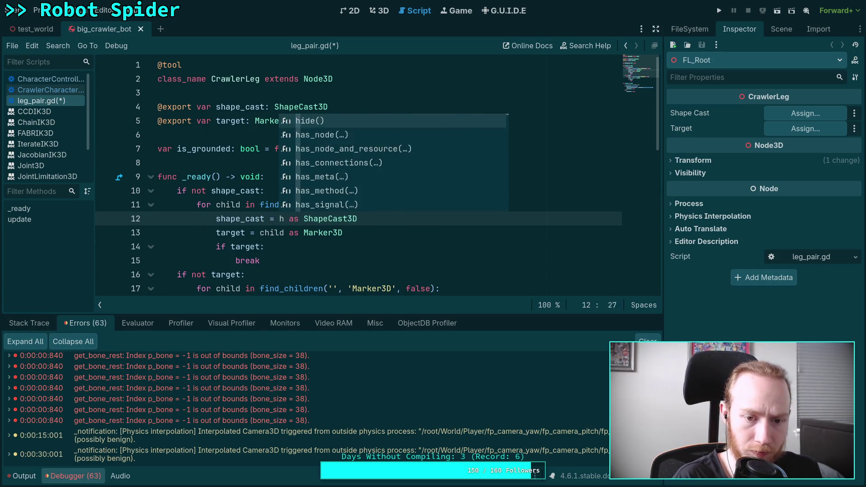
text(ild)
click(434, 234)
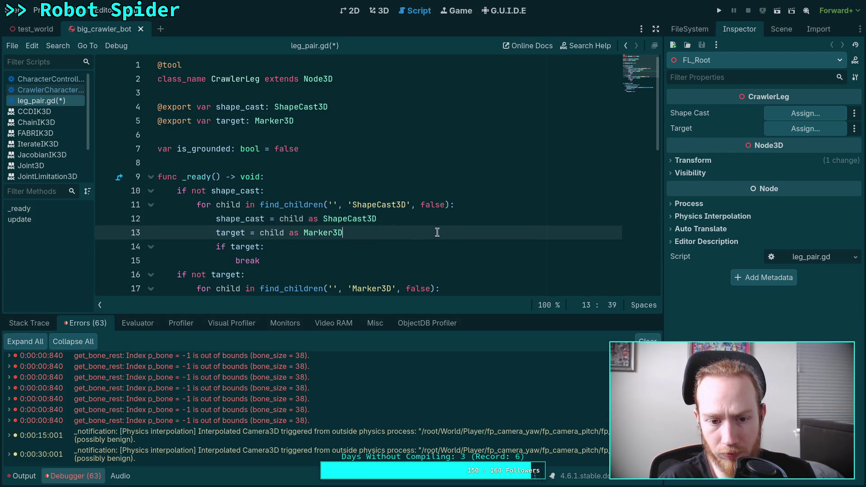
shift+click(456, 222)
key(BackSpace)
double_click(246, 233)
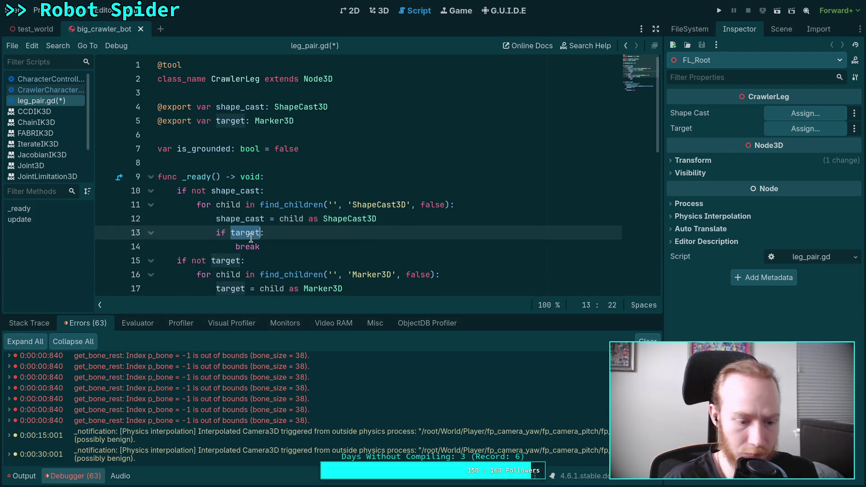
key(BackSpace)
text(sha)
key(Return)
Step: Save leg_pair.gd and return to the 3D scene view
key(ctrl+s)
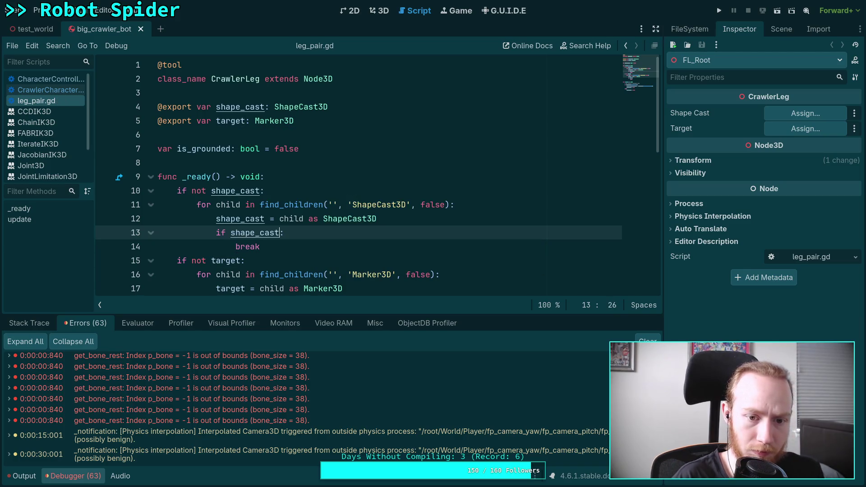
scroll(289, 228, down, 2)
click(374, 10)
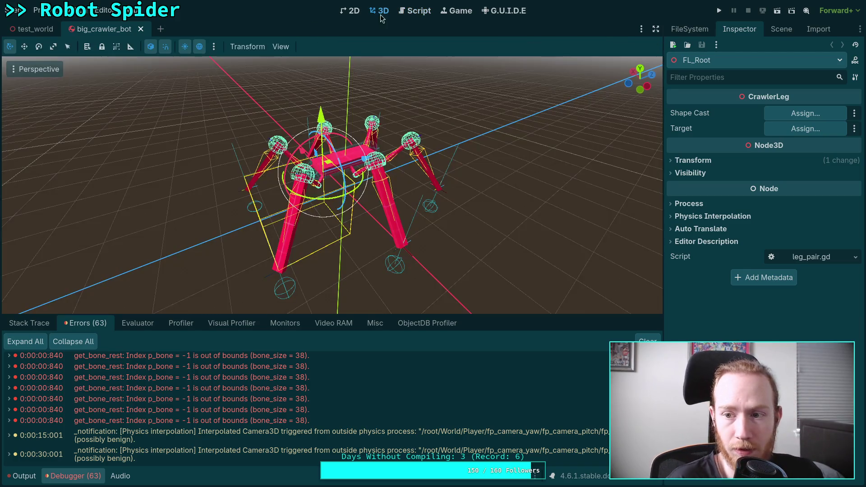
Step: Reload the saved scene and inspect MiddleLegPair's leg_pair script in the node tree
click(16, 10)
click(107, 204)
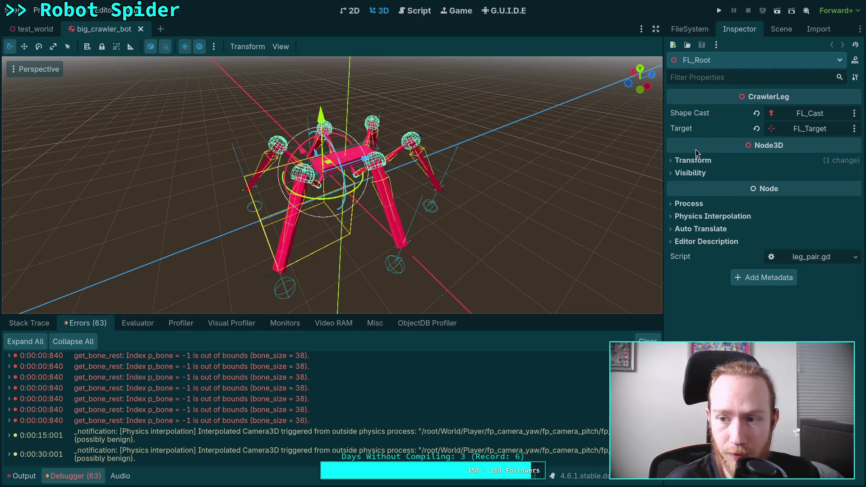
click(781, 29)
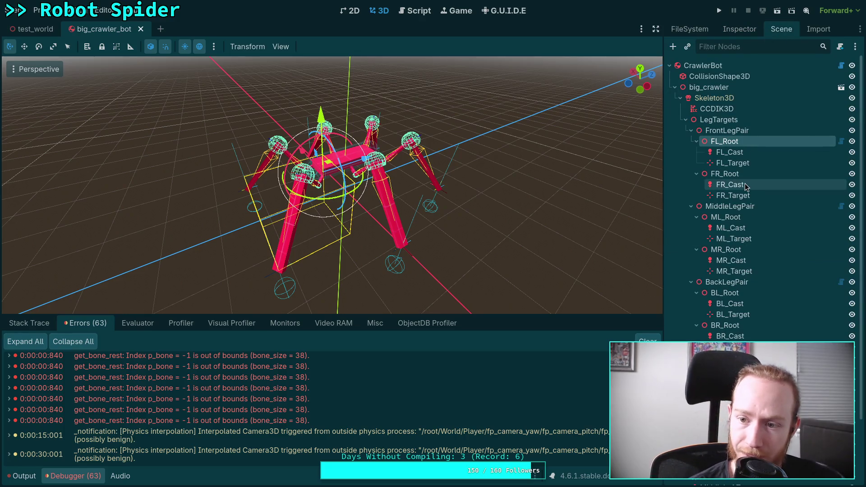
click(731, 206)
click(841, 206)
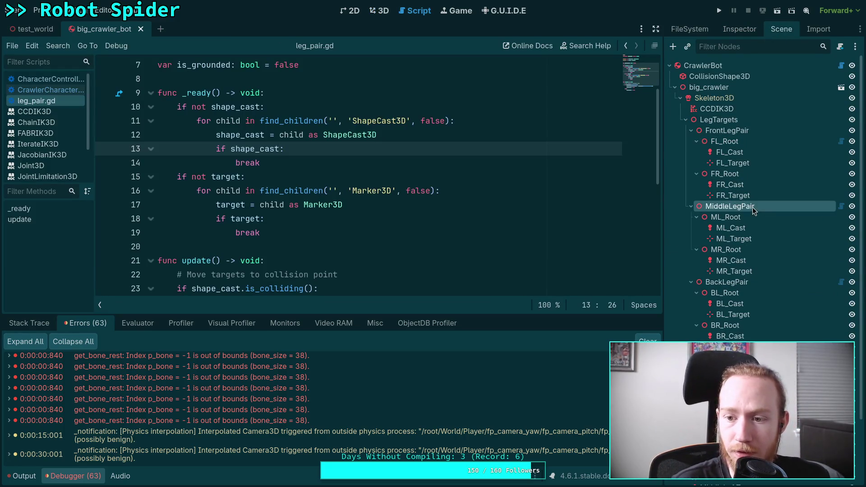
click(379, 11)
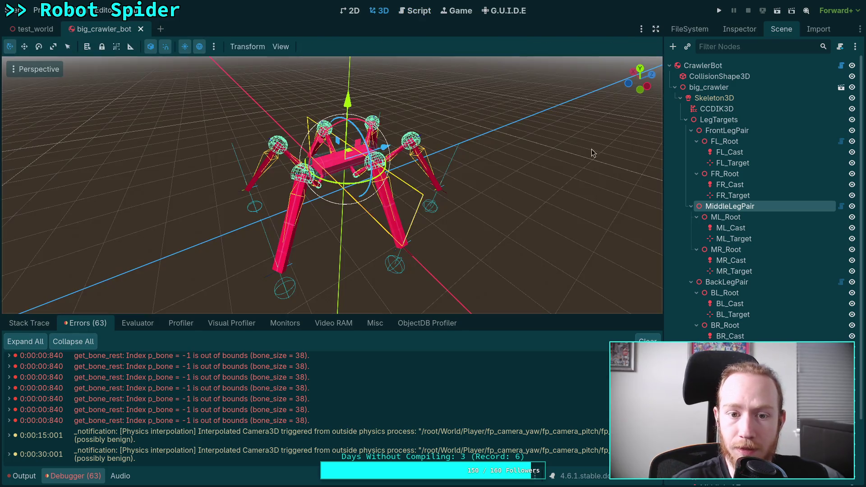
Step: Change MiddleLegPair and BackLegPair to plain Node3D nodes
right_click(760, 210)
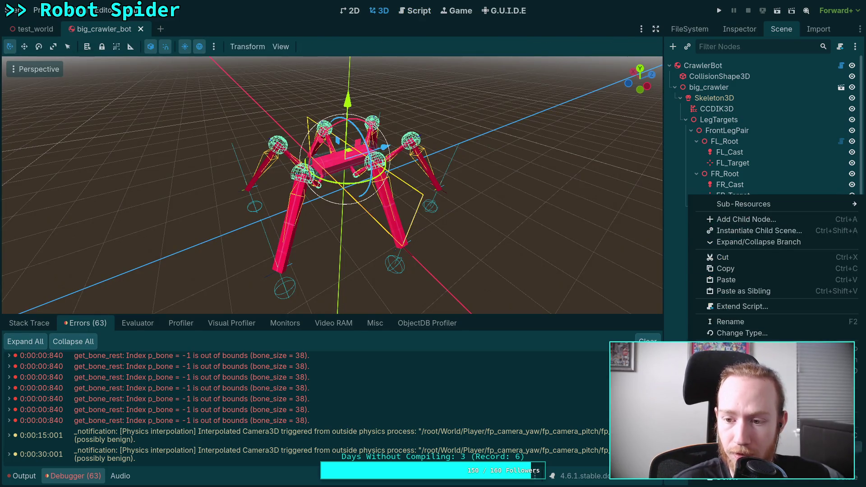
click(742, 333)
double_click(362, 122)
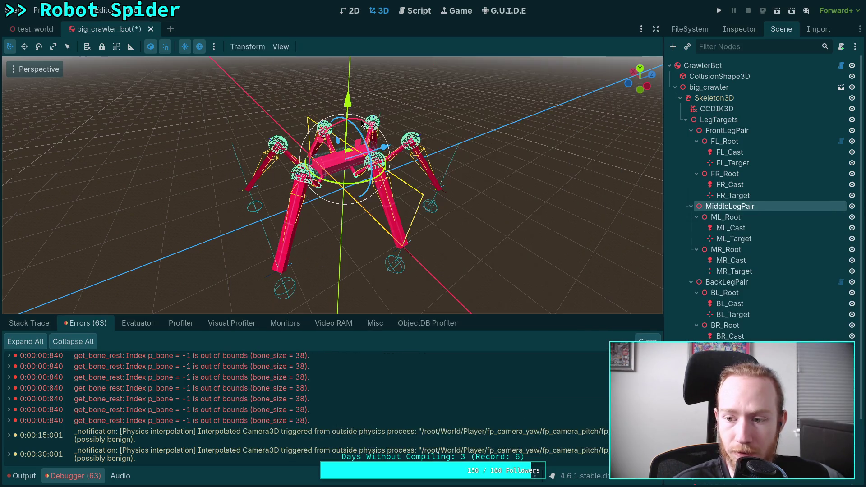
right_click(724, 282)
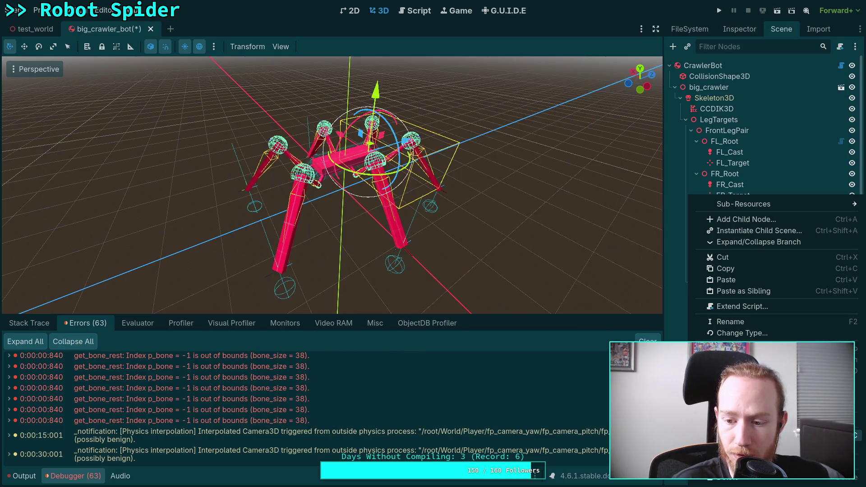
click(742, 333)
double_click(362, 122)
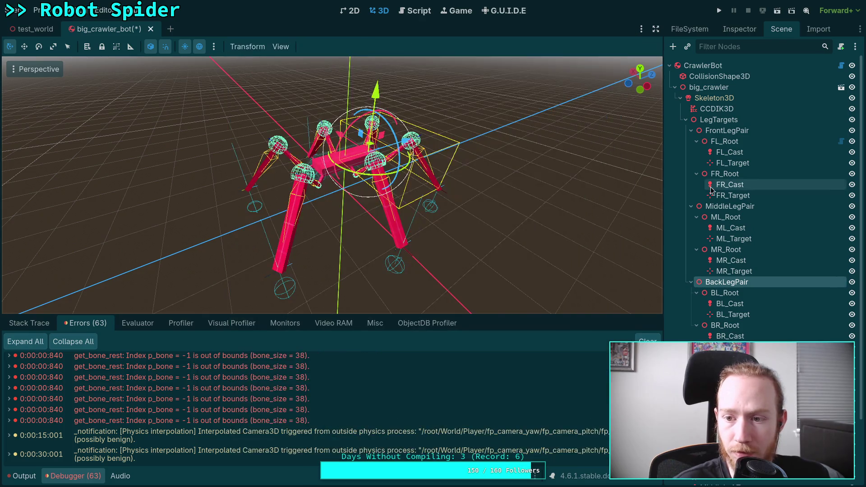
Step: Start changing FR_Root's type, choosing the recent CrawlerLeg entry
right_click(722, 173)
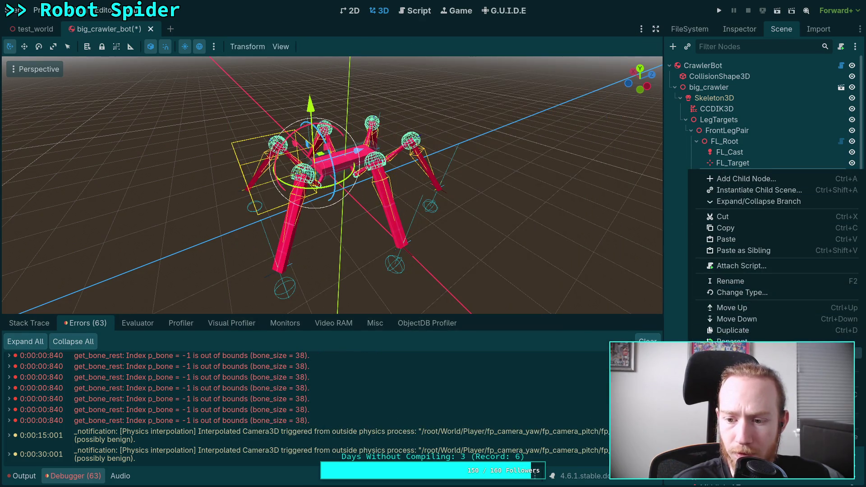
click(742, 292)
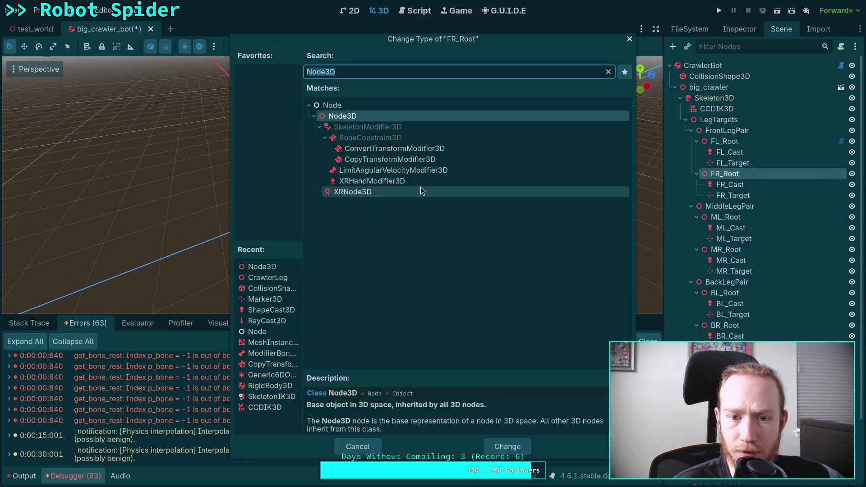
click(280, 281)
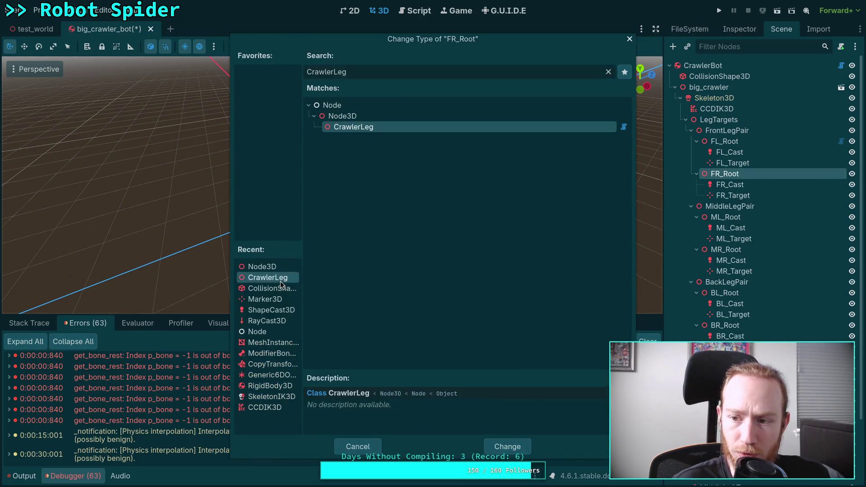
Step: Change FR_Root, ML_Root and MR_Root to CrawlerLeg nodes
double_click(280, 284)
click(738, 33)
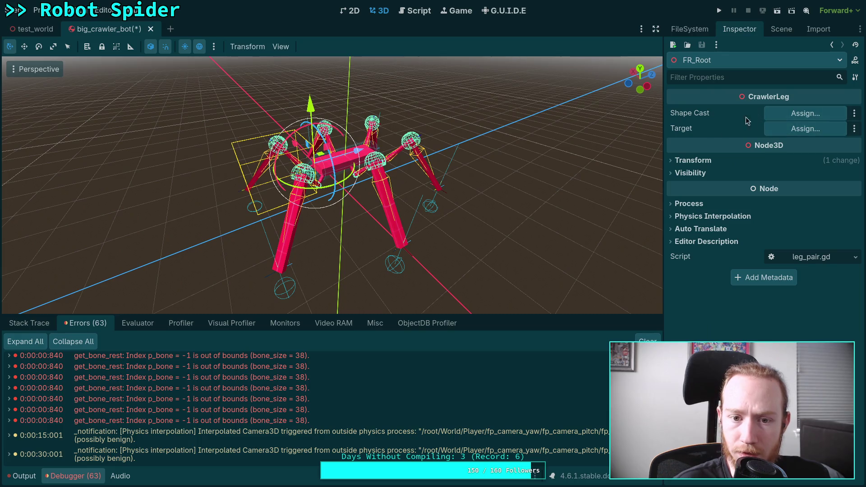
click(779, 30)
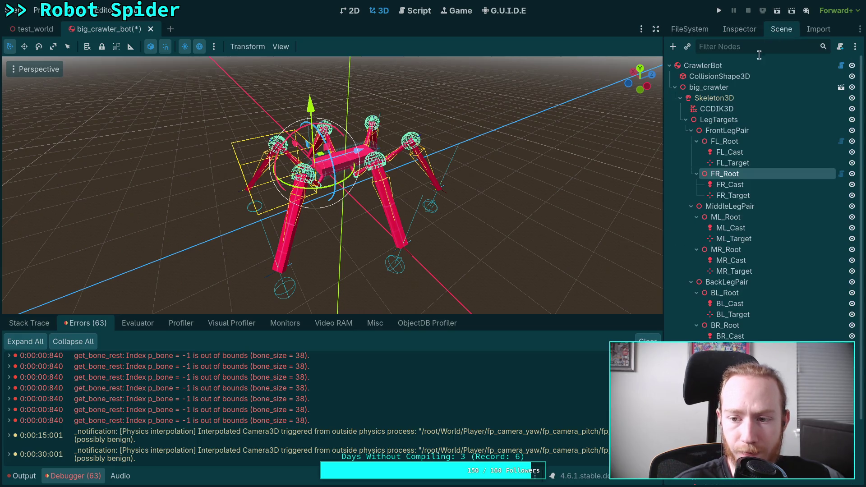
click(719, 218)
right_click(719, 219)
click(731, 335)
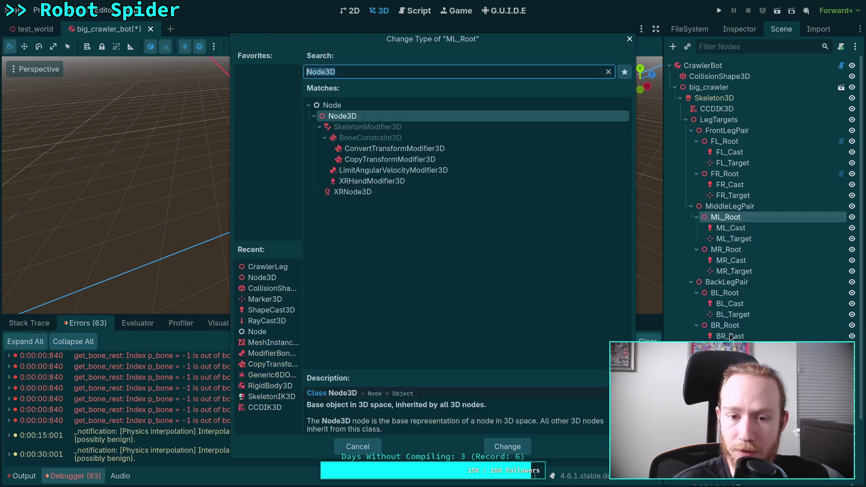
double_click(264, 267)
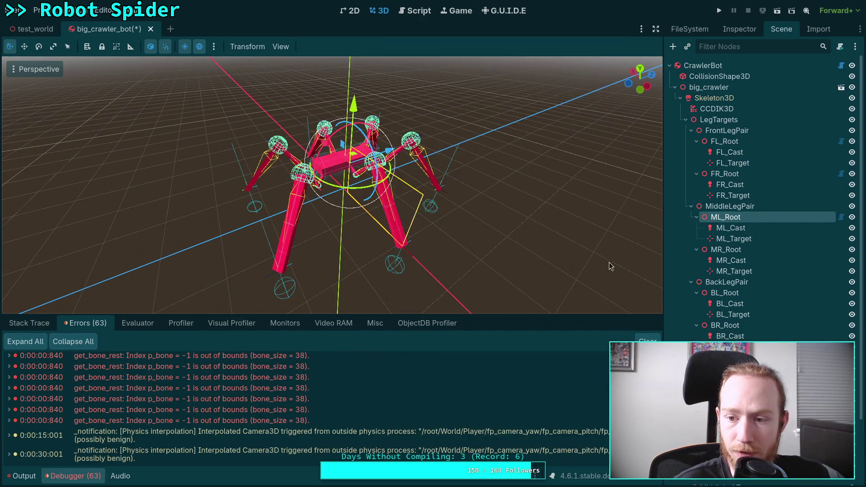
right_click(742, 250)
click(732, 333)
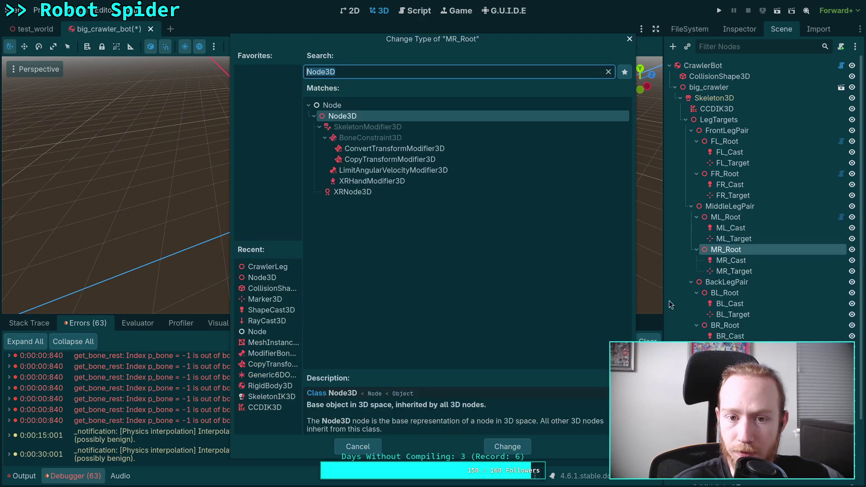
text(Cra)
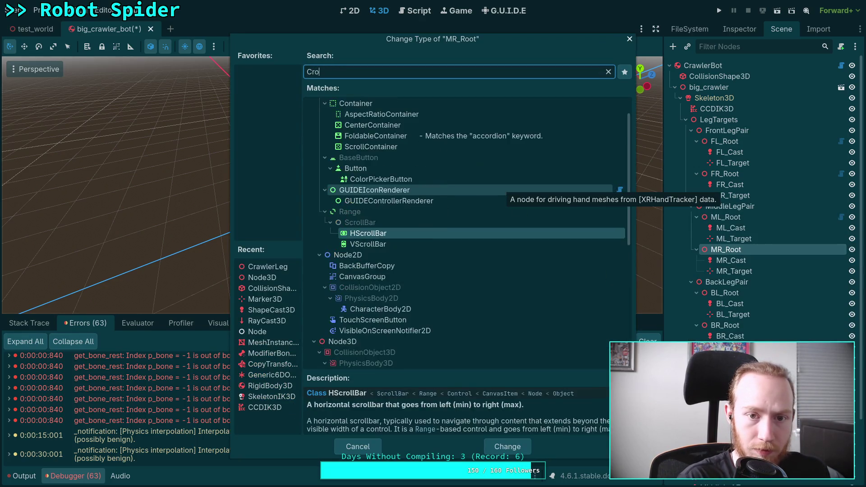
text(wl)
key(Return)
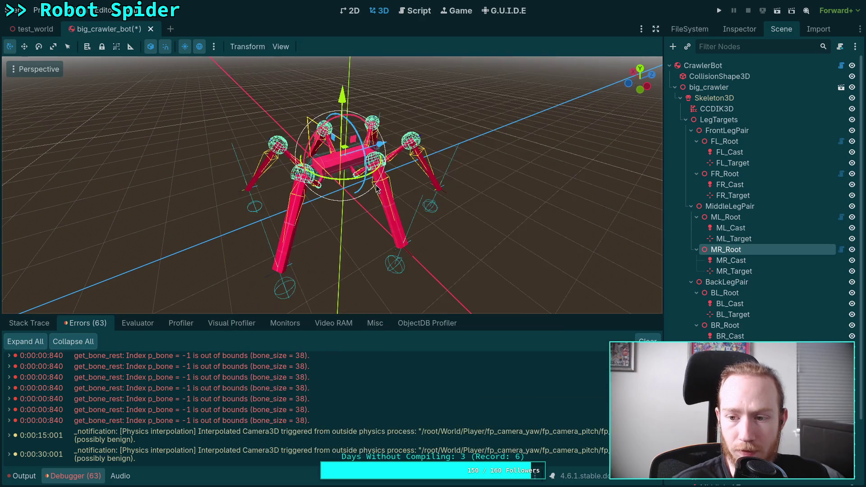
Step: Change BL_Root and BR_Root to CrawlerLeg nodes
click(733, 293)
right_click(732, 294)
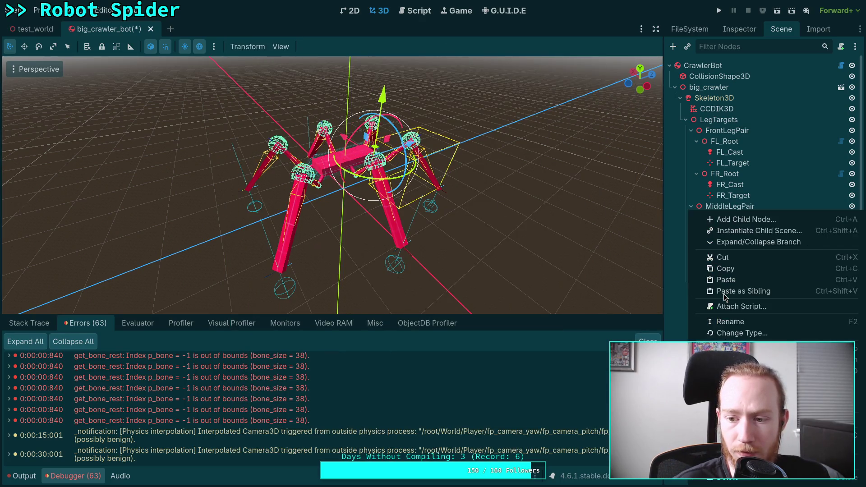
click(732, 334)
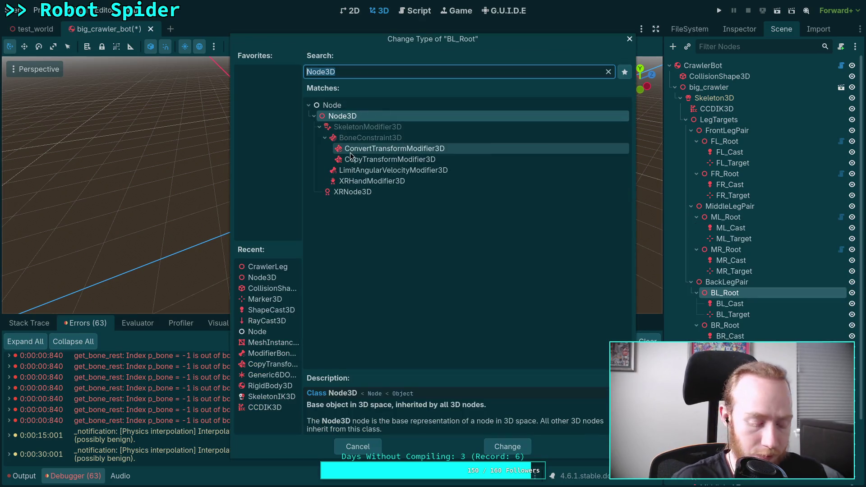
text(Crawl)
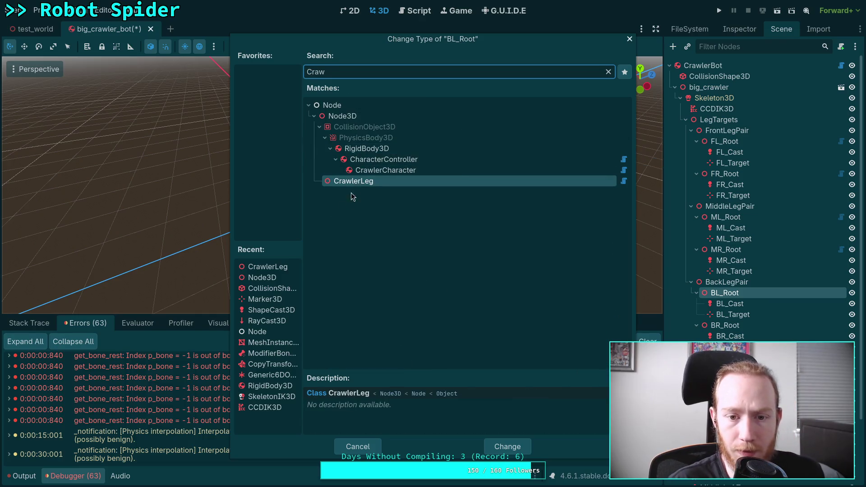
key(Return)
click(690, 325)
right_click(689, 325)
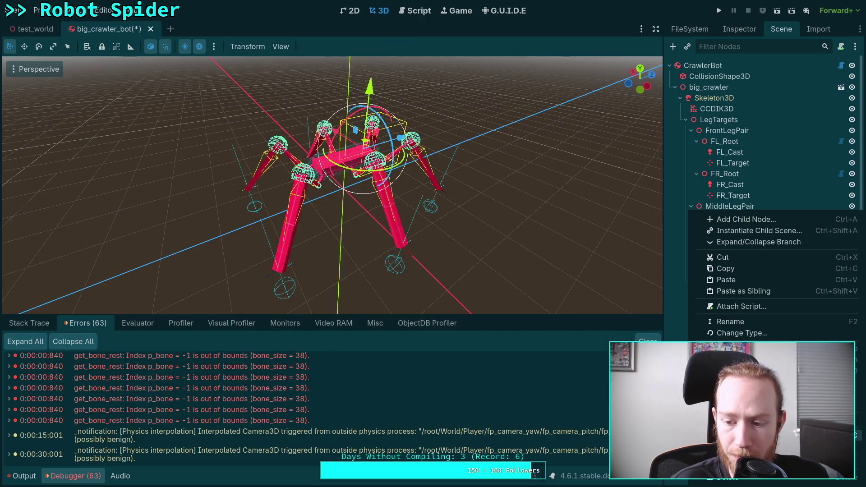
click(742, 333)
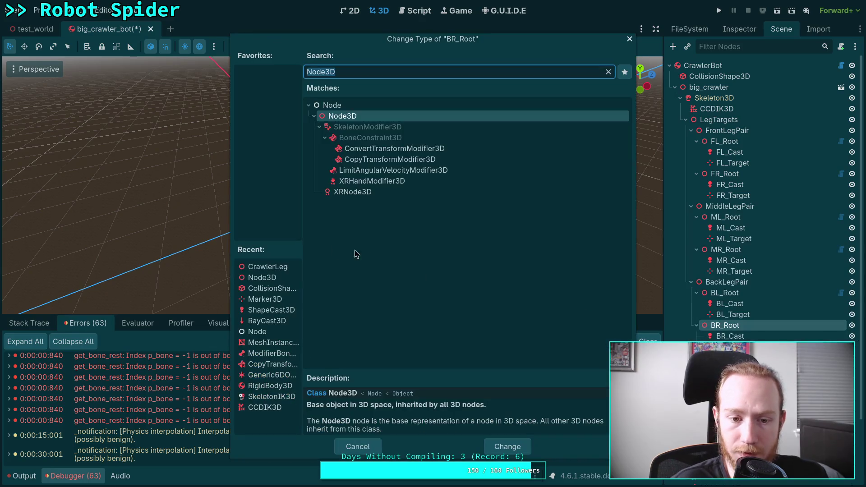
click(267, 266)
double_click(267, 267)
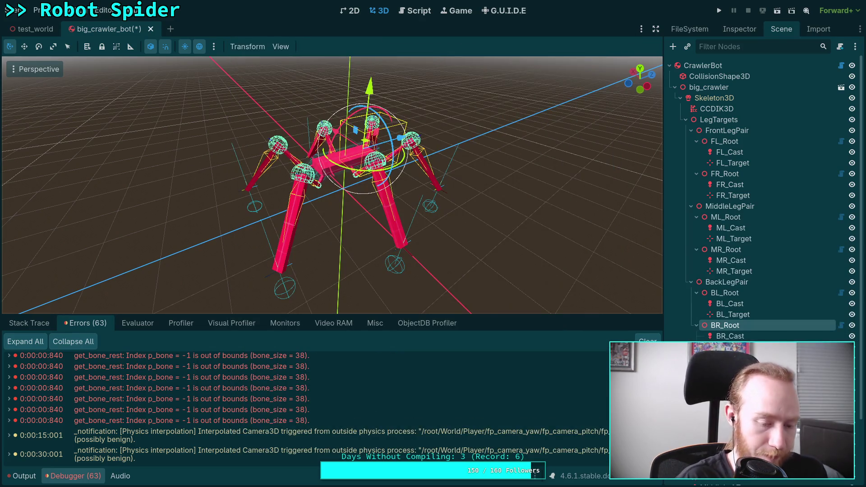
Step: Save and reload big_crawler_bot, check BR_Root's cast and target, and clear the errors
key(ctrl+s)
click(41, 10)
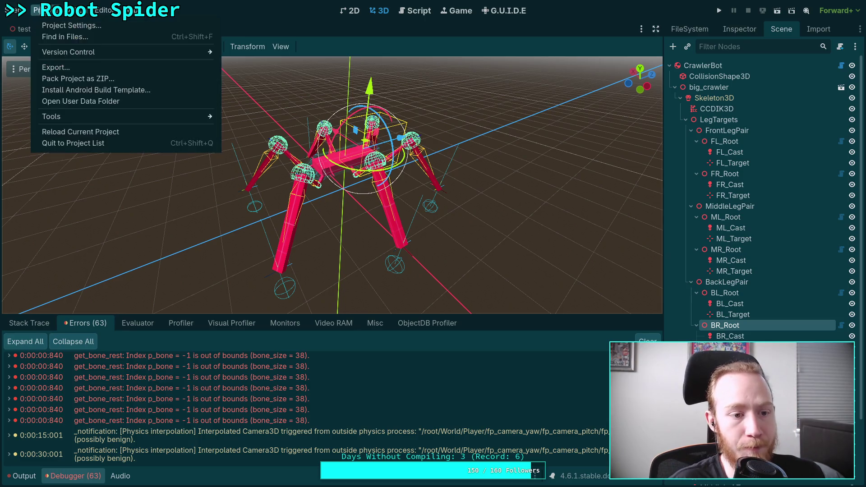
mouse_move(13, 17)
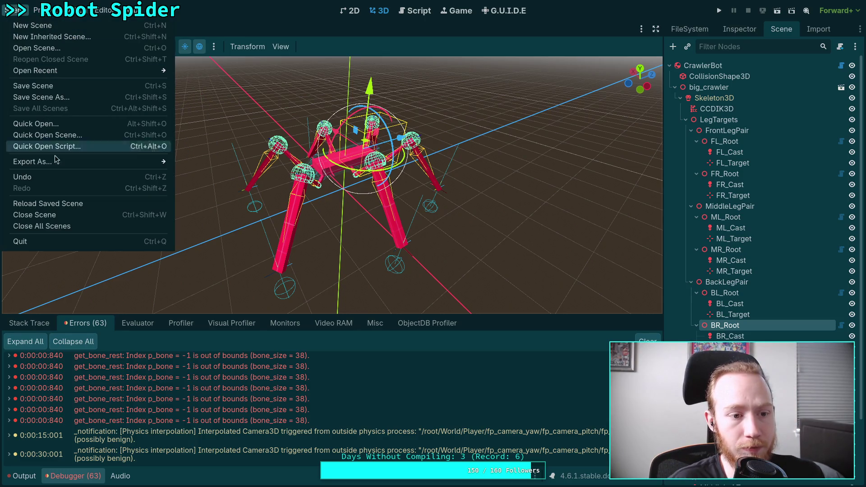
click(73, 203)
click(739, 29)
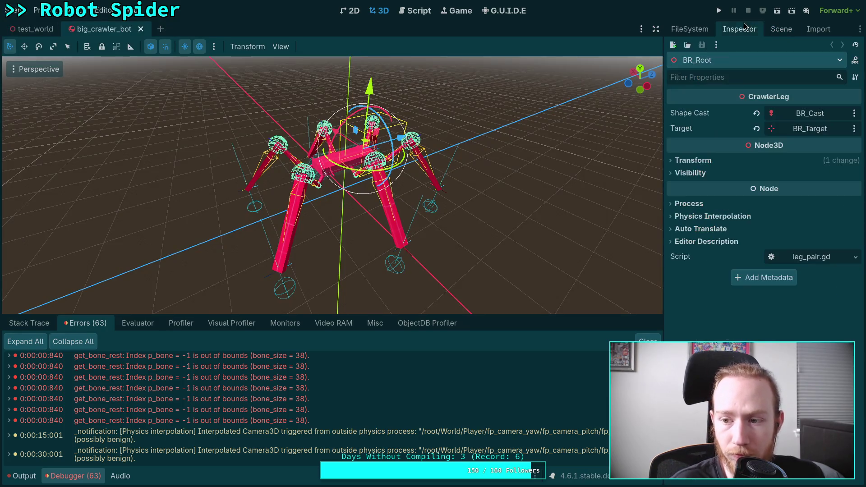
click(780, 29)
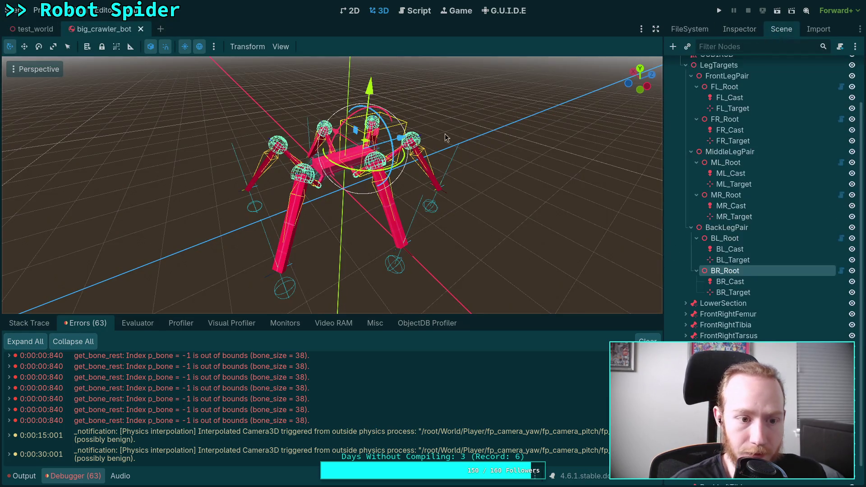
click(644, 338)
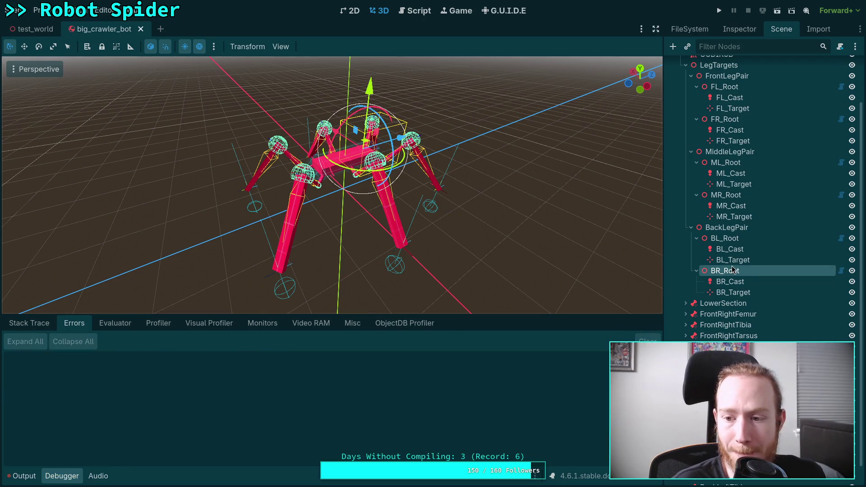
scroll(744, 265, up, 3)
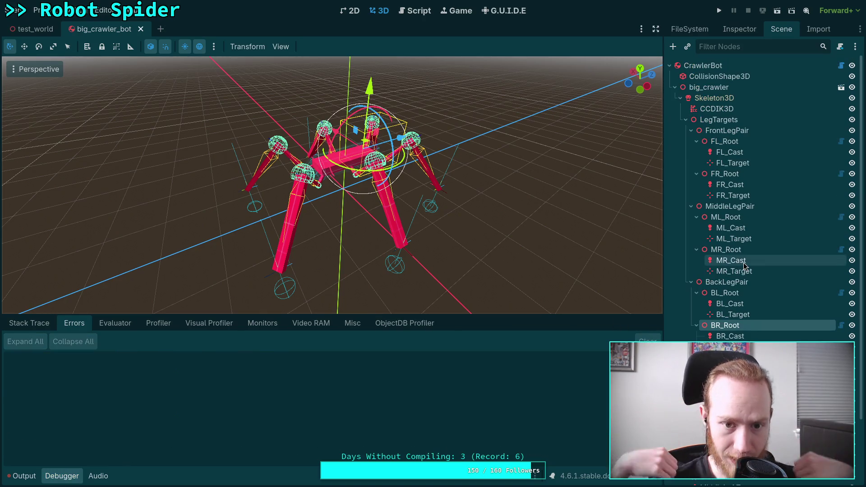
key(ctrl+F3)
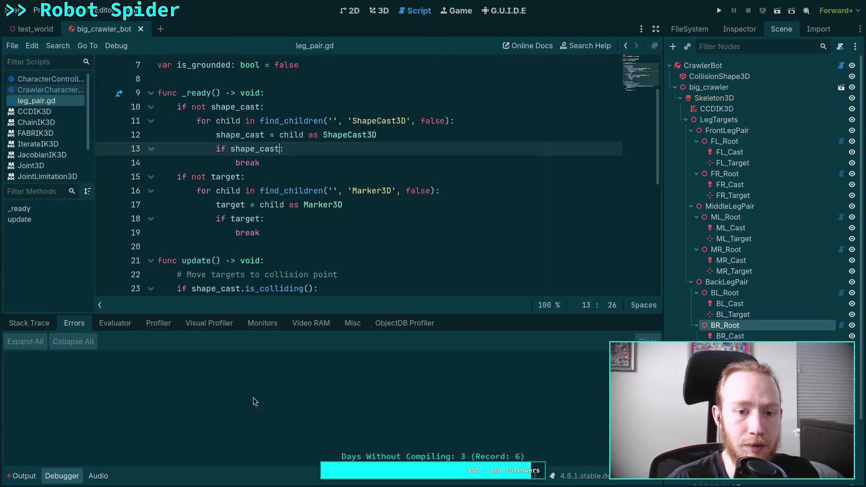
Step: In CrawlerCharacter.gd, change the export to 'var legs: Array[CrawlerLeg]'
click(47, 482)
scroll(280, 335, up, 2)
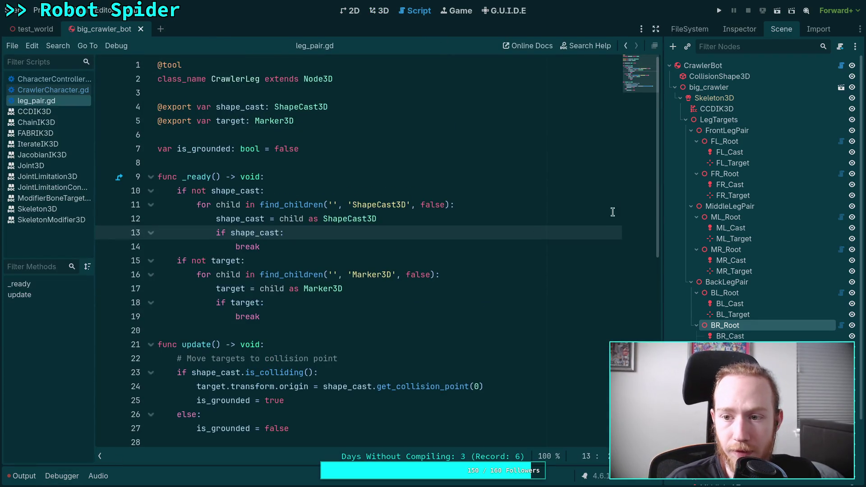
click(52, 91)
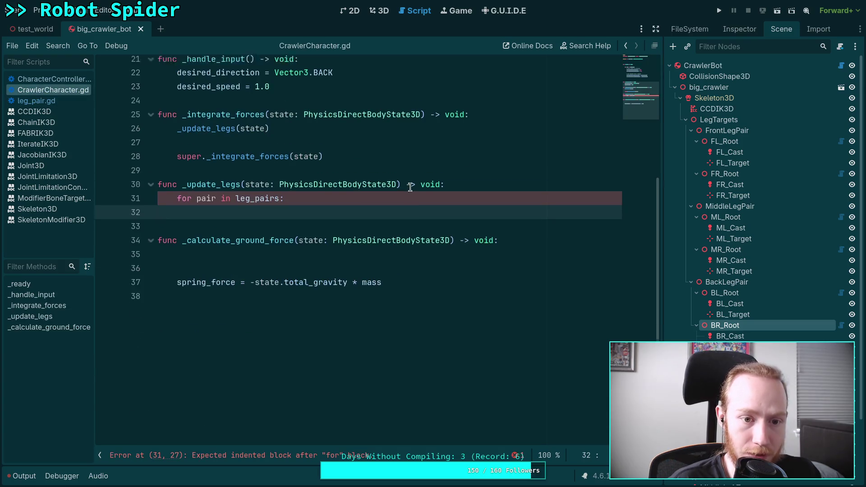
scroll(410, 187, up, 7)
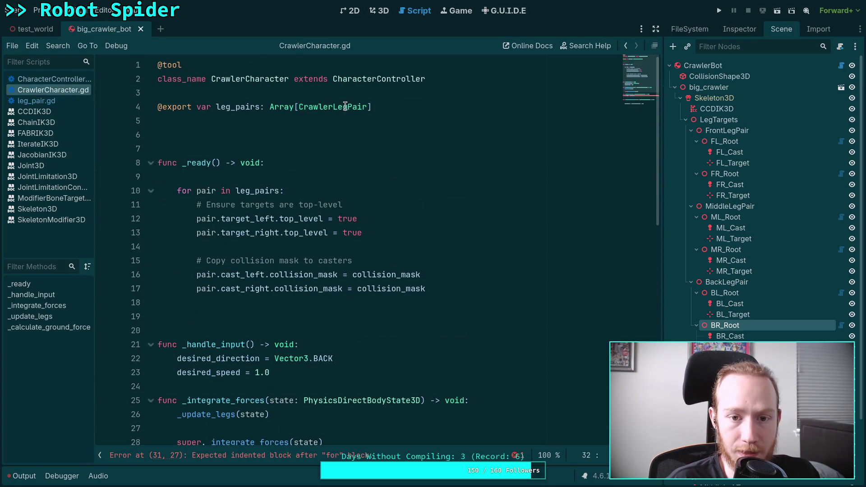
drag(346, 106, 370, 106)
key(BackSpace)
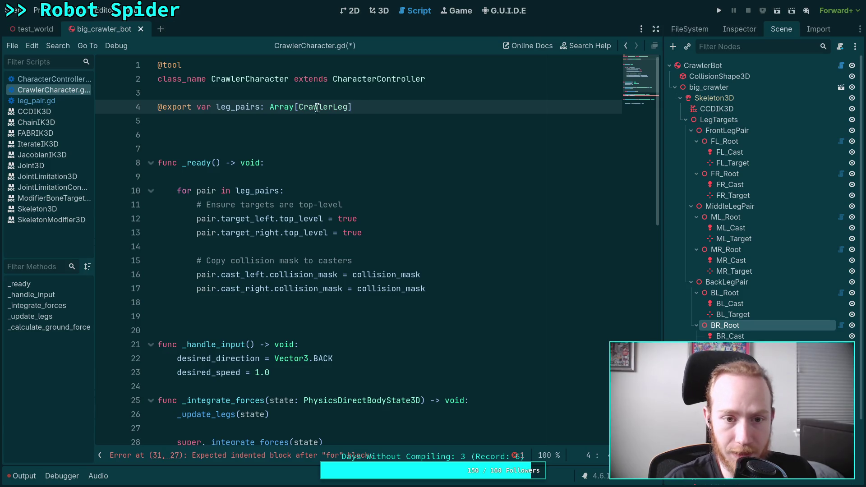
double_click(227, 108)
text(legs)
Step: Rewrite the _ready loop header as 'for leg in legs:'
click(338, 146)
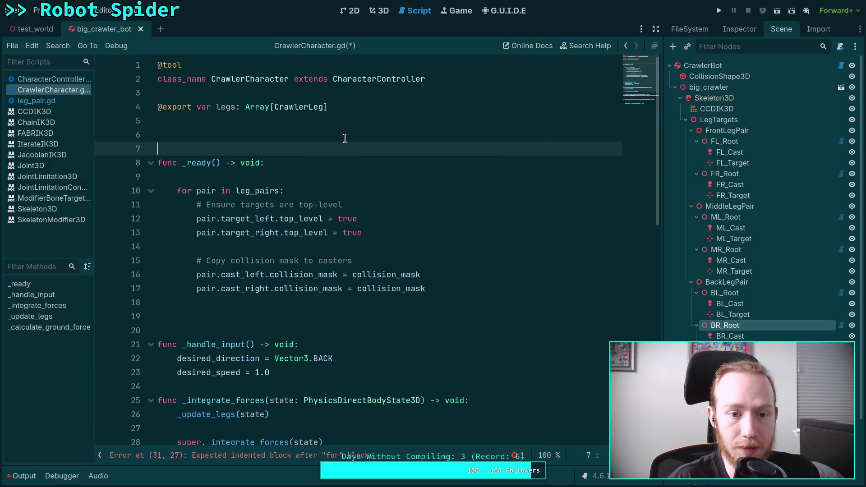
scroll(348, 144, down, 2)
scroll(267, 150, up, 1)
double_click(205, 148)
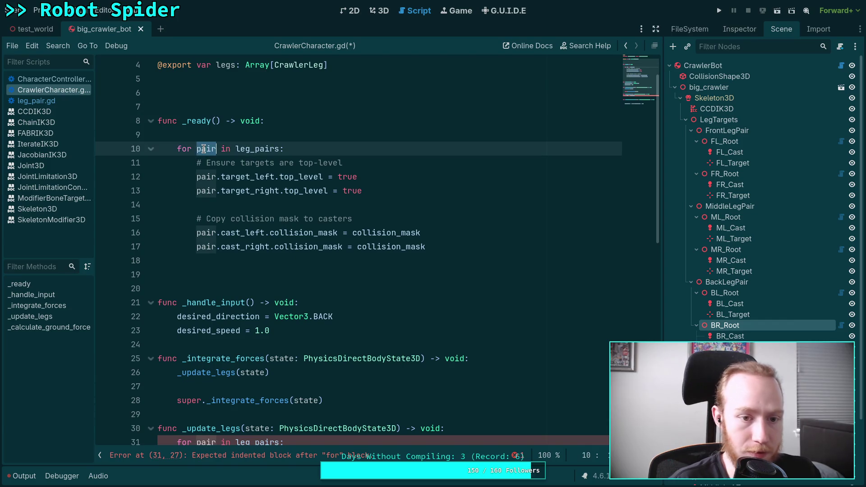
text(leg)
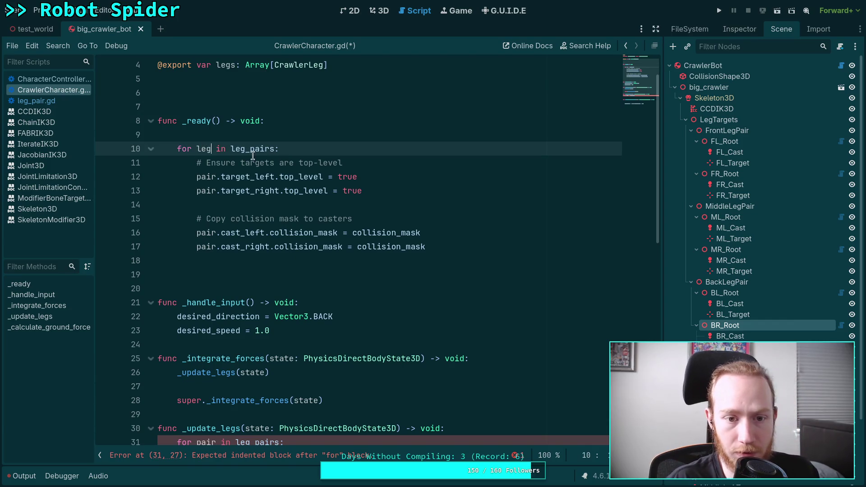
drag(245, 149, 269, 148)
key(BackSpace)
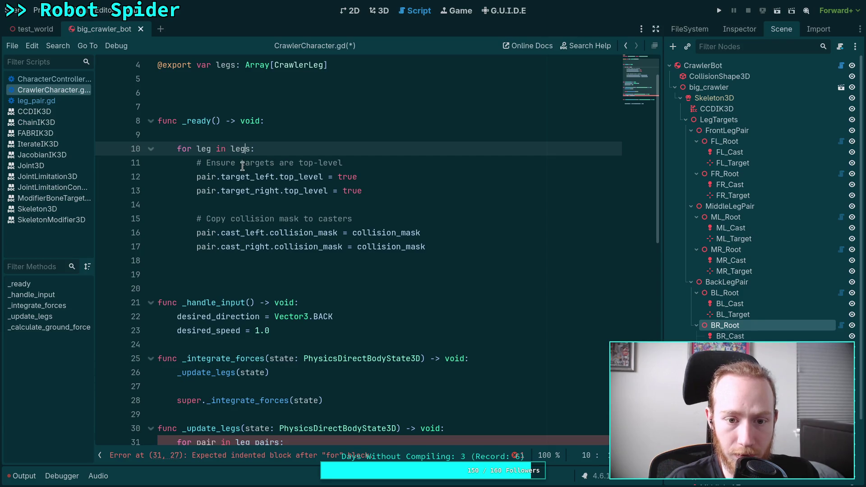
Step: In leg_pair.gd's _ready, add a function-level line after the last break
click(53, 101)
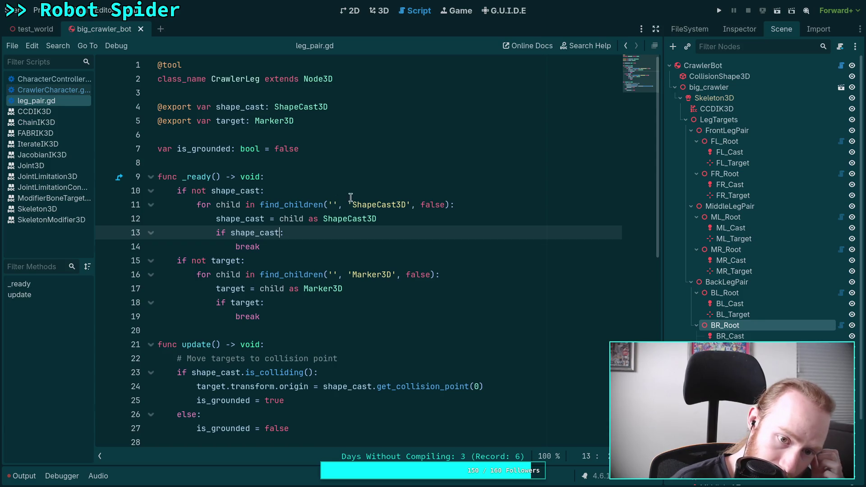
click(362, 327)
click(404, 317)
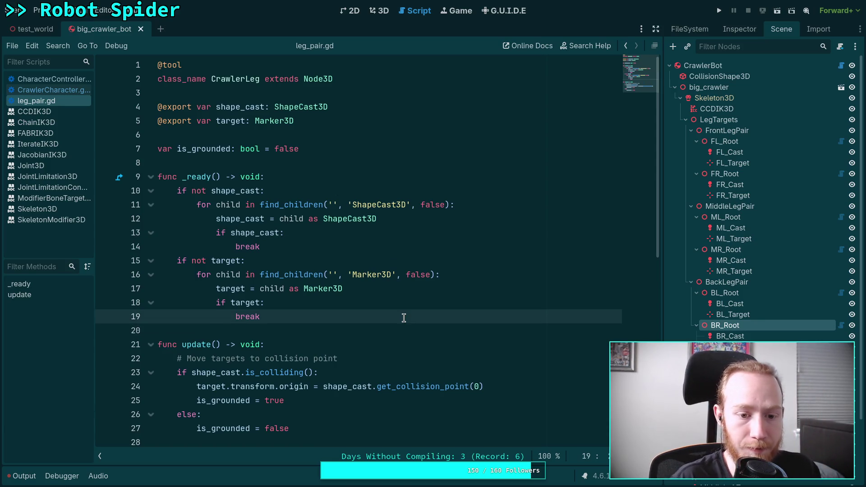
key(Return)
key(Return)
key(BackSpace)
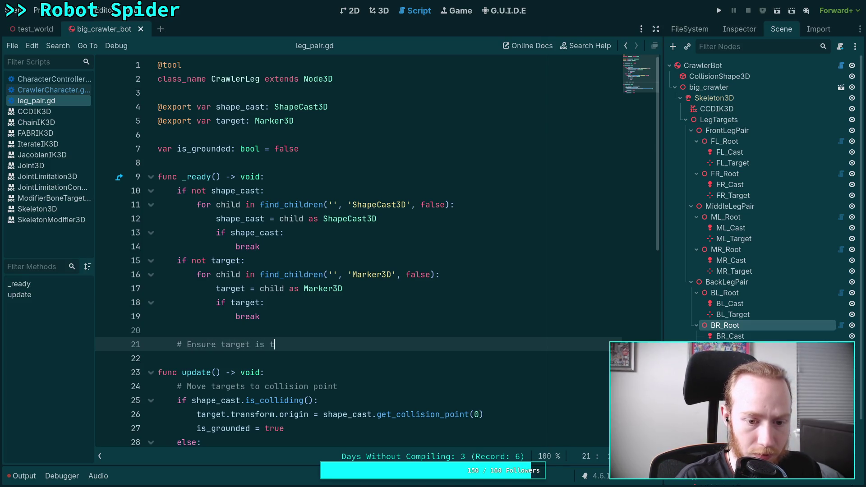
Step: Write an 'if not target.top_level' check that sets target.top_level to true
key(Return)
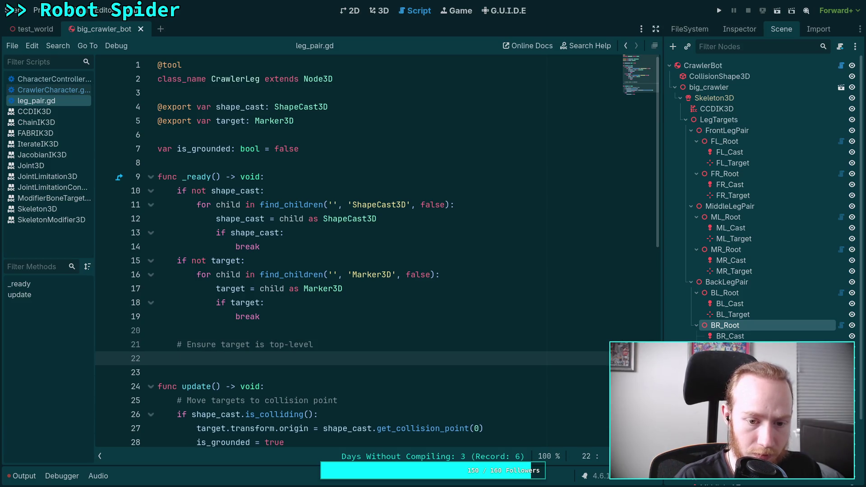
text(f target)
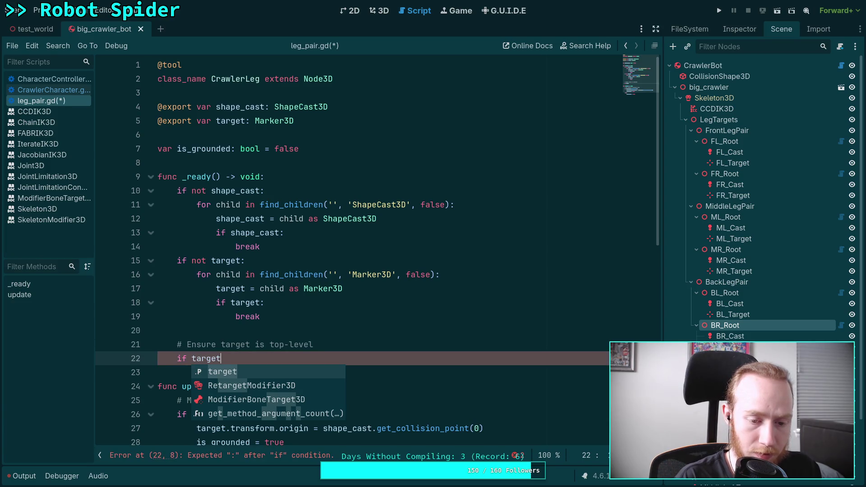
key(BackSpace)
key(BackSpace)
key(BackSpace)
text(not )
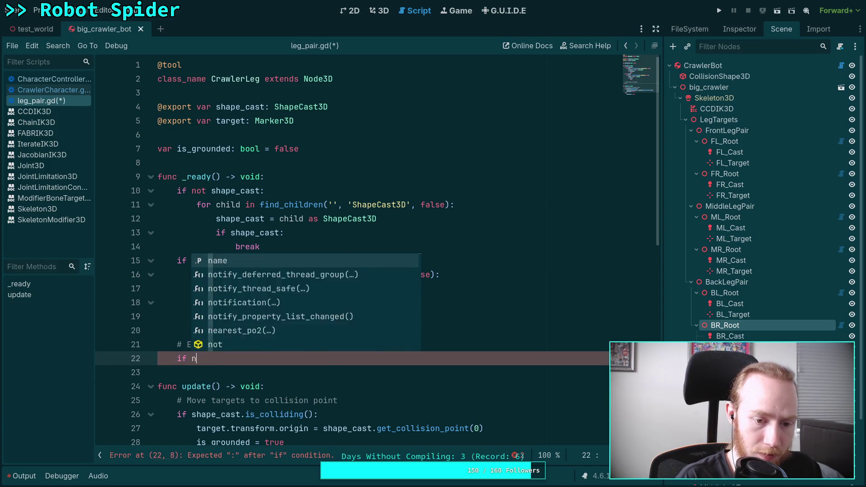
text(target.is)
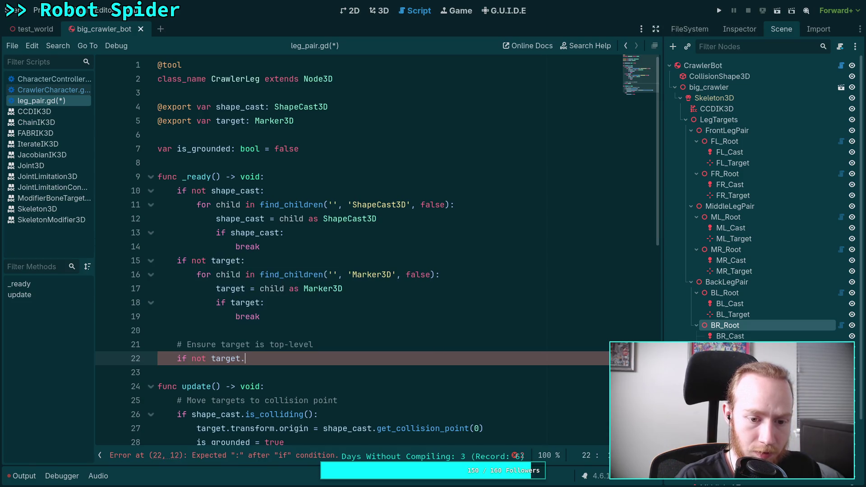
text(_to)
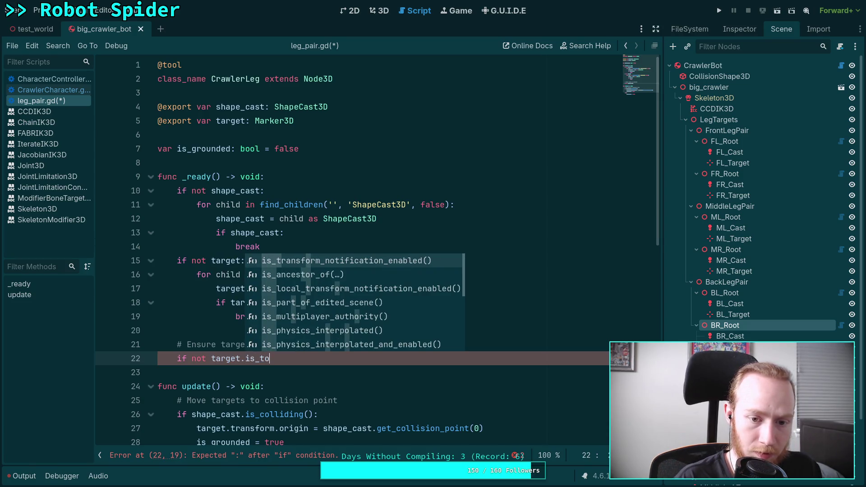
key(BackSpace)
key(BackSpace)
key(BackSpace)
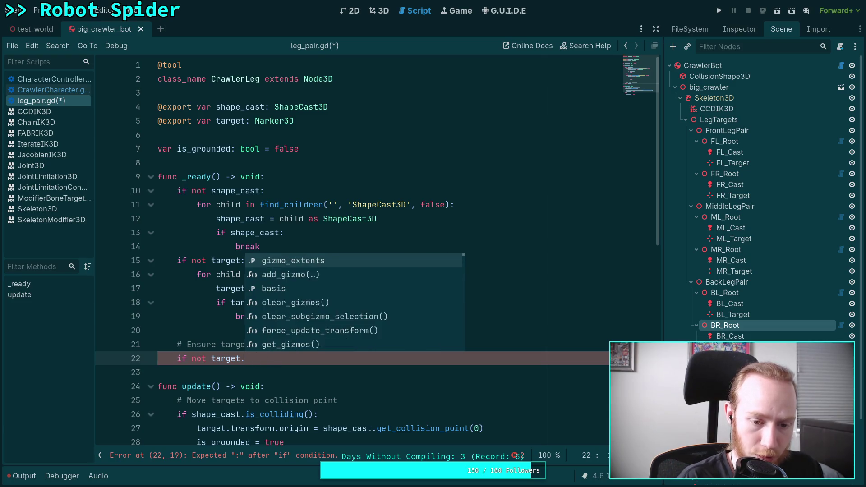
text(tho)
key(BackSpace)
key(BackSpace)
text(op)
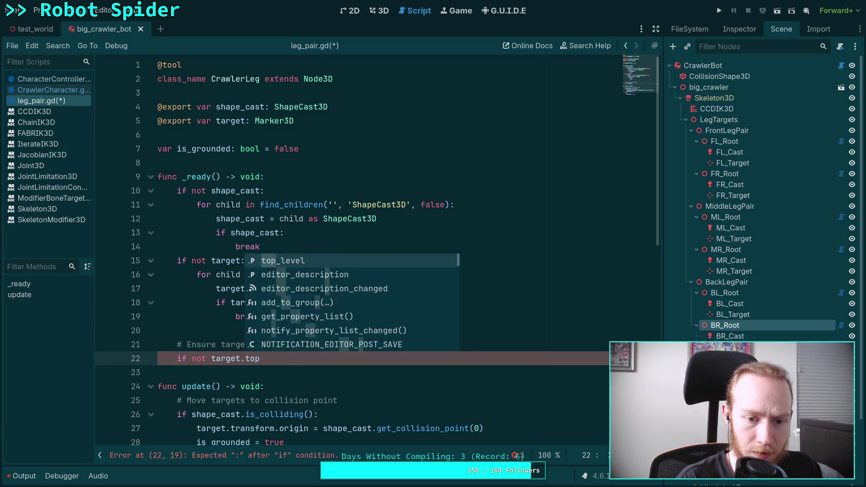
key(Return)
key(Return)
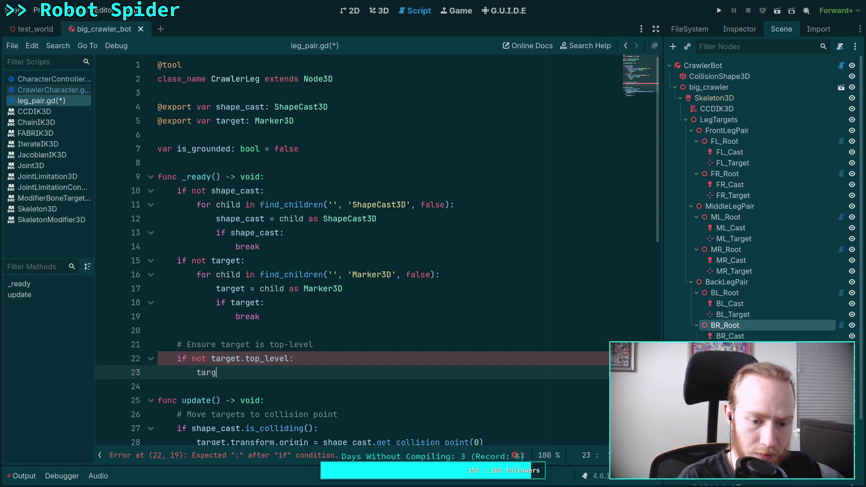
key(Return)
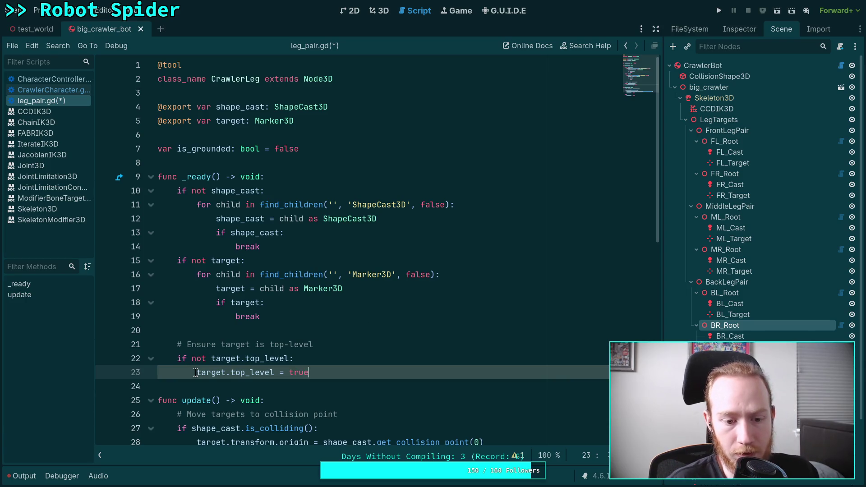
Step: Remove the if check so 'target.top_level = true' always runs, and save leg_pair.gd
drag(195, 373, 180, 361)
key(BackSpace)
key(ctrl+s)
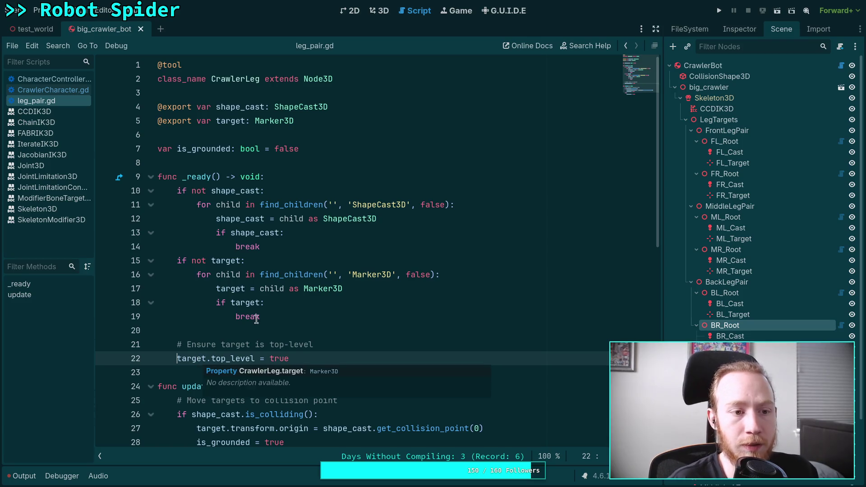
click(383, 11)
click(418, 11)
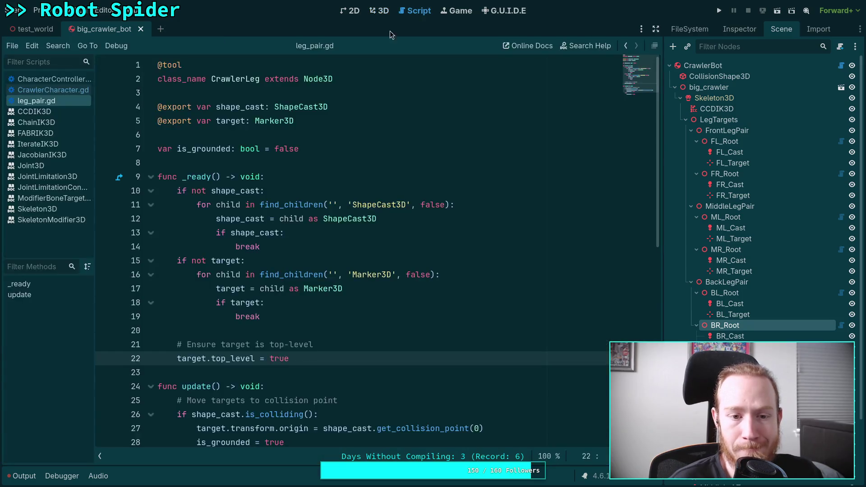
click(45, 90)
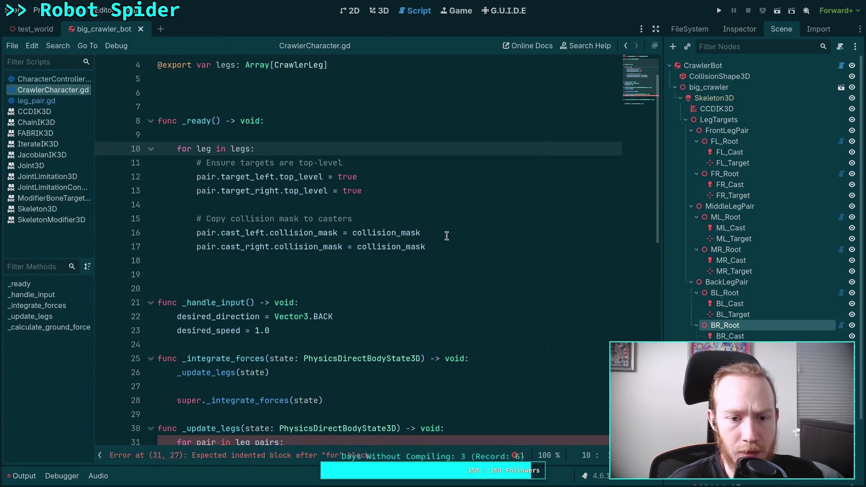
Step: Delete the old top-level target lines from the leg loop in CrawlerCharacter.gd
drag(389, 189, 401, 152)
key(BackSpace)
click(346, 165)
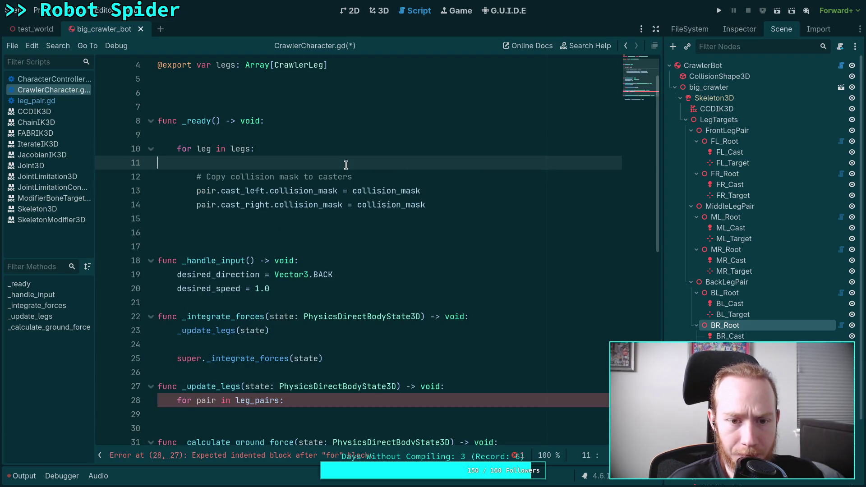
key(BackSpace)
click(516, 191)
click(413, 198)
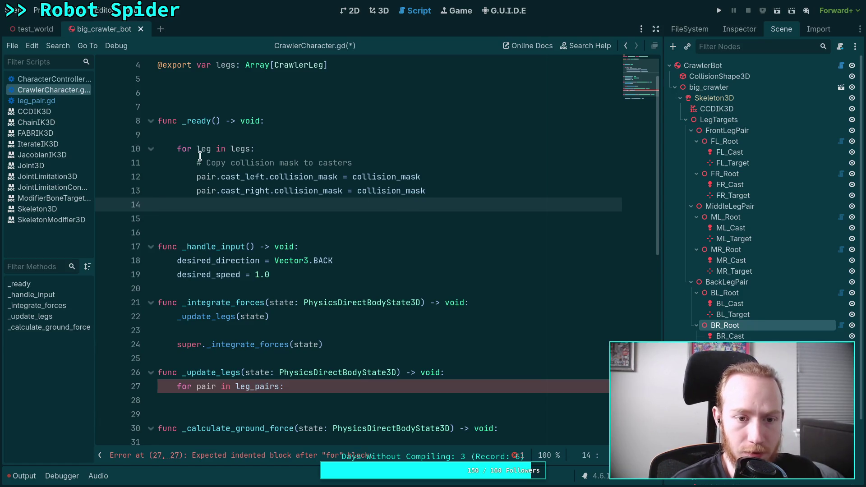
Step: Replace pair.cast_left and pair.cast_right with leg.shape_cast on lines 12–13 and save
double_click(207, 178)
drag(197, 177, 265, 177)
text(/)
key(BackSpace)
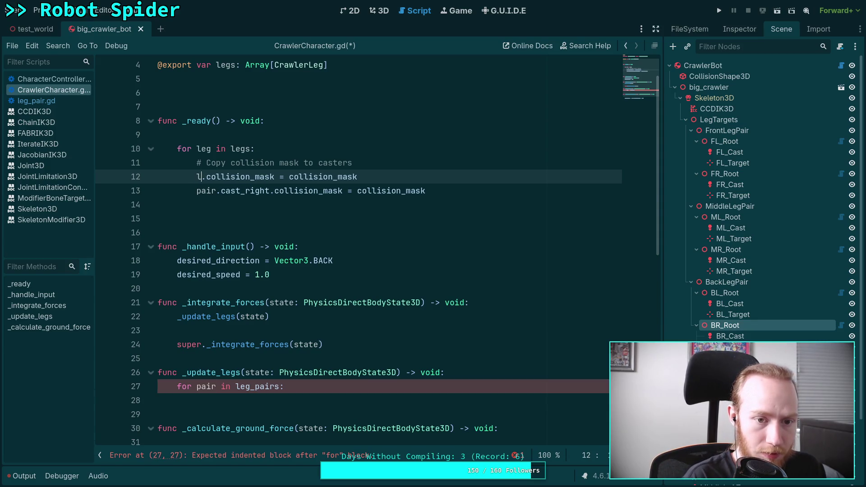
text(leg.shape_cast)
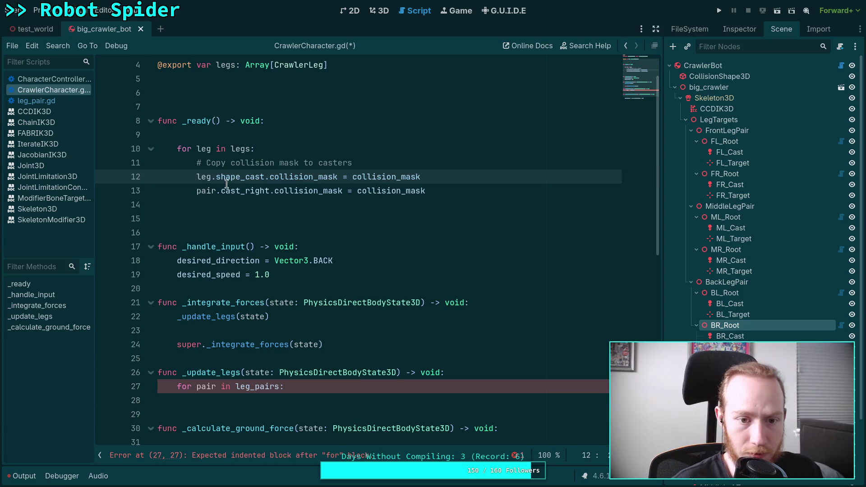
drag(197, 193, 270, 191)
text(leg.sh)
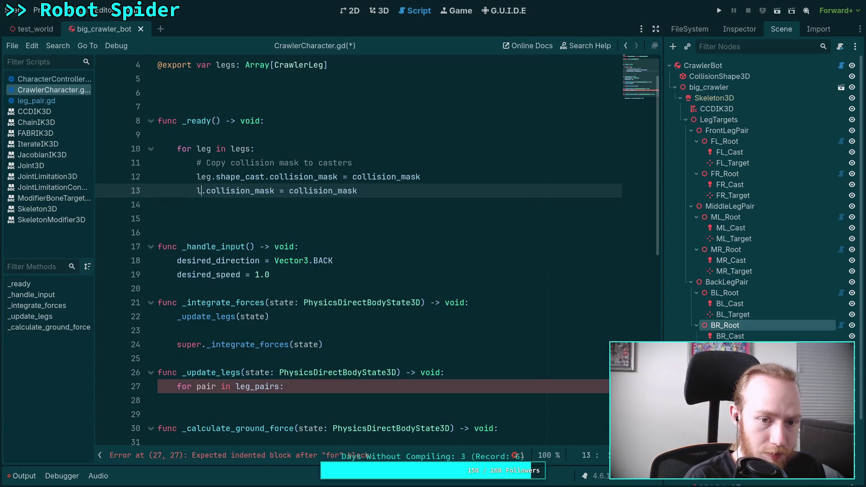
key(Return)
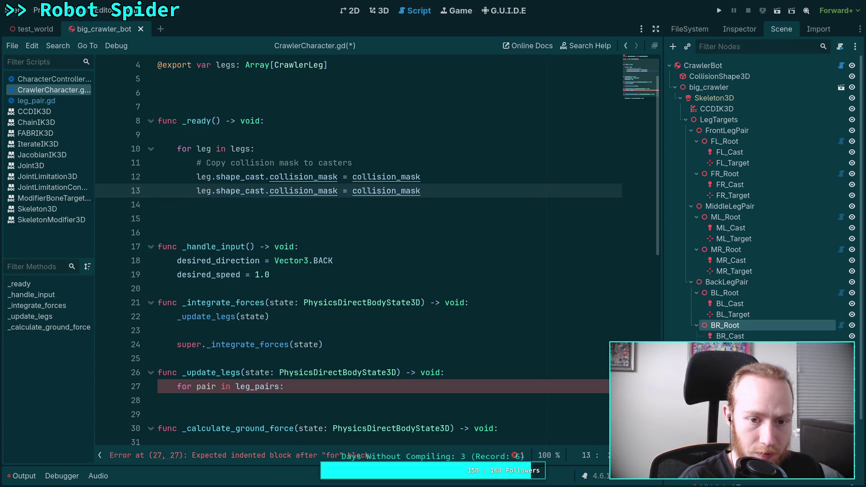
key(ctrl+s)
Step: Delete the duplicate collision_mask line and its leftover blank line
drag(441, 191, 454, 179)
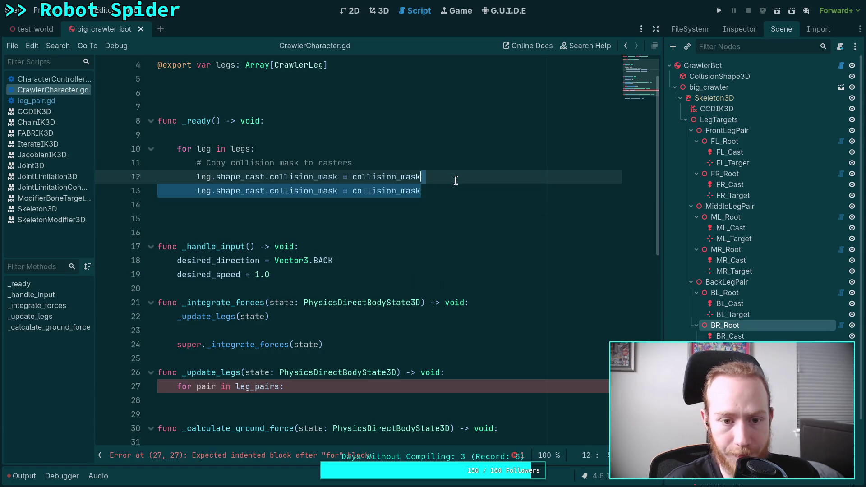
key(BackSpace)
click(354, 202)
key(BackSpace)
Step: Replace the leg_pairs loop with 'for leg in legs: leg.update()' and save
scroll(339, 255, down, 1)
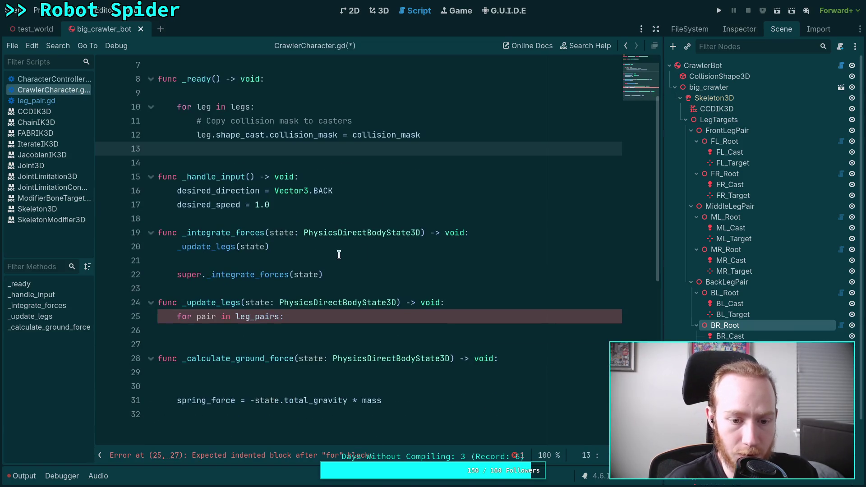
drag(303, 319, 176, 318)
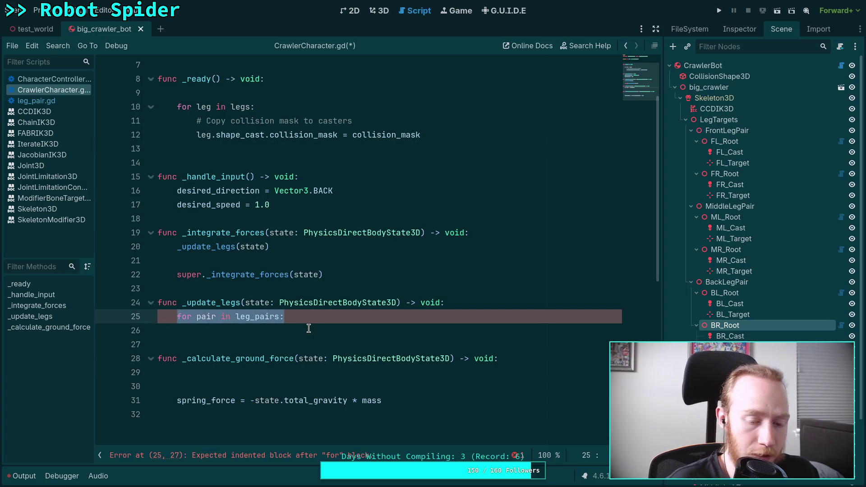
key(BackSpace)
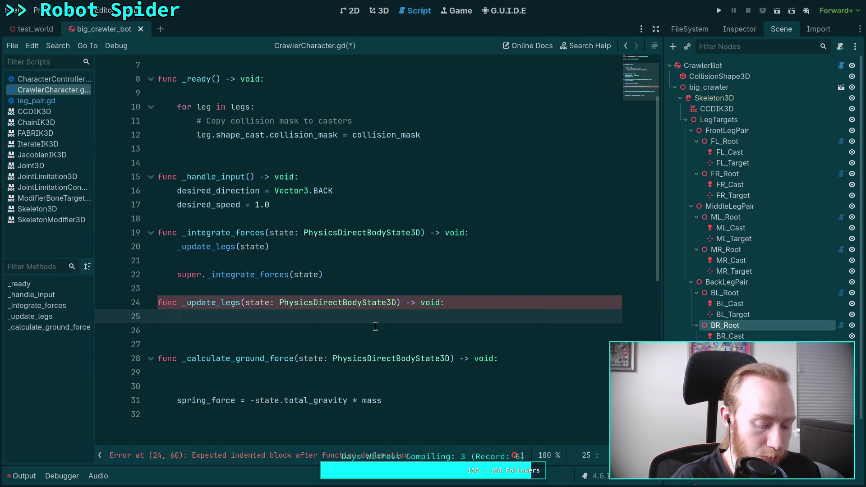
key(BackSpace)
text(leg in legs)
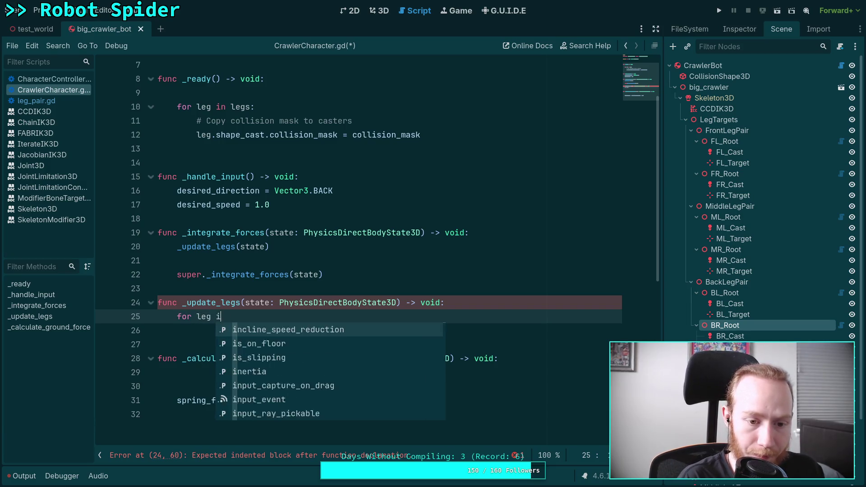
text(:)
key(Return)
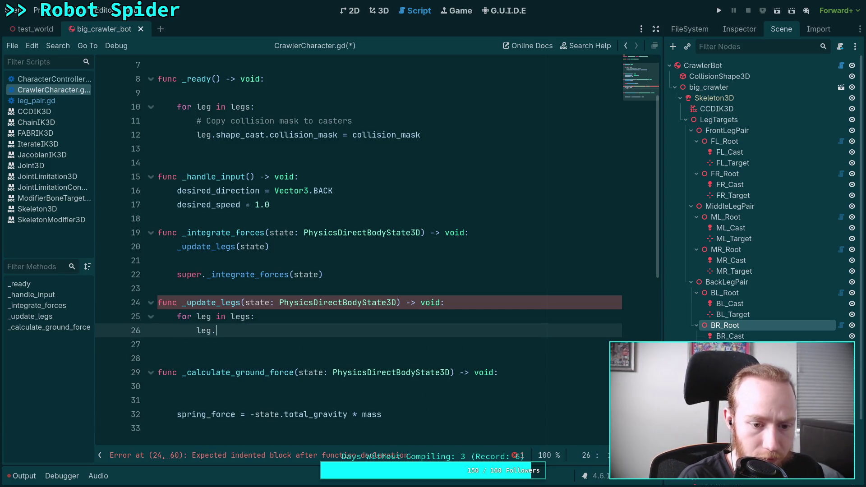
text(up)
key(Return)
key(ctrl+s)
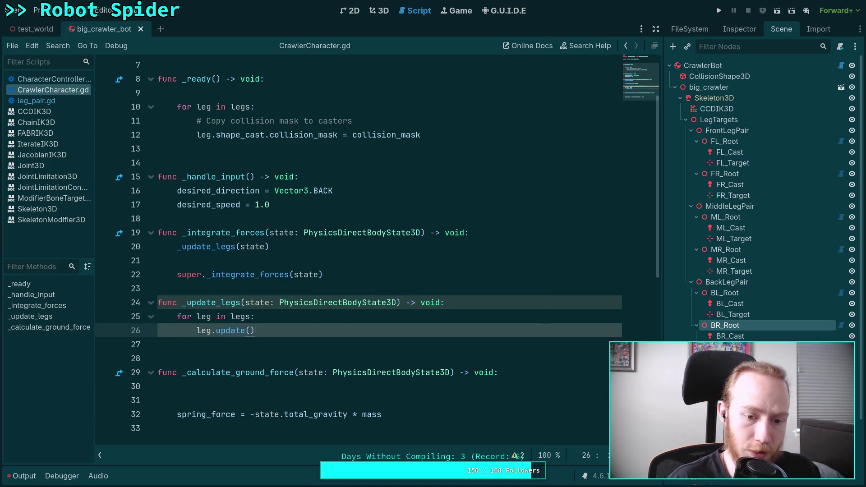
Step: Open leg_pair.gd and review its update function
click(36, 101)
scroll(352, 325, down, 4)
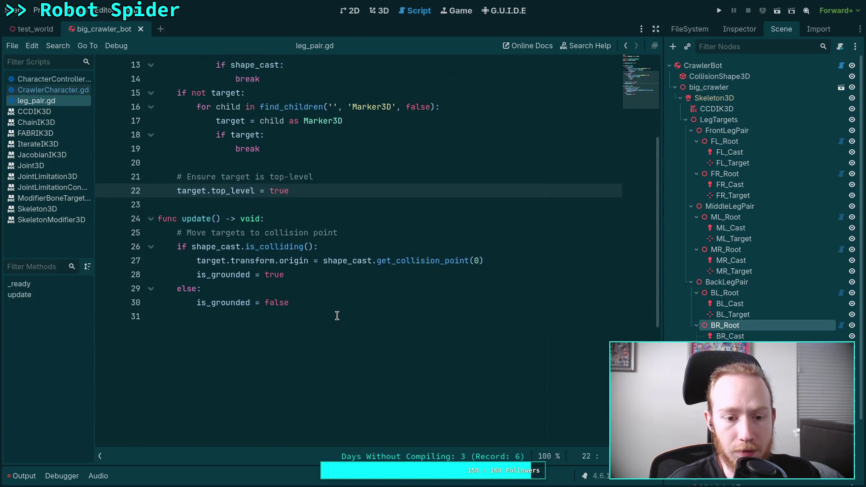
drag(337, 316, 177, 190)
click(289, 275)
Step: Back in CrawlerCharacter.gd, add a blank line in _calculate_ground_force
click(53, 89)
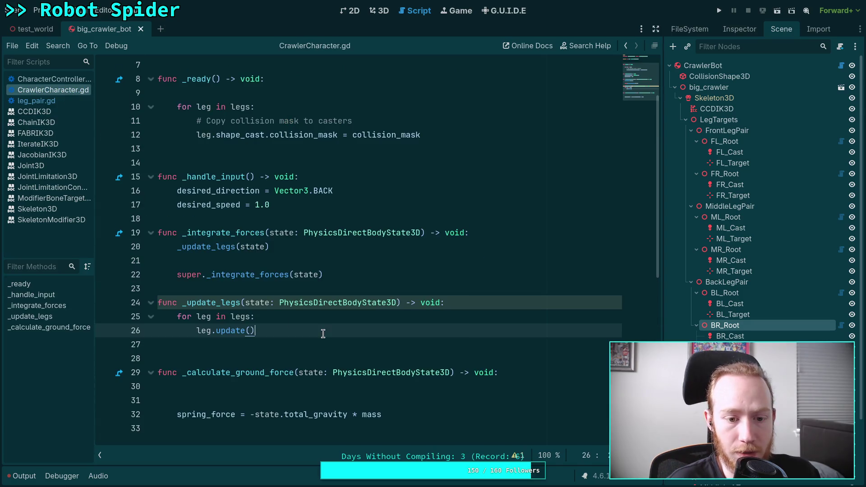
scroll(323, 333, down, 3)
click(450, 277)
click(465, 263)
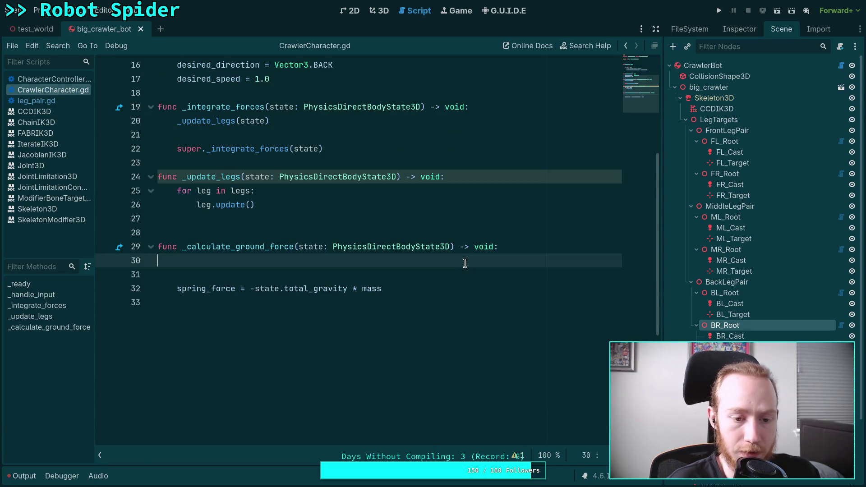
key(Return)
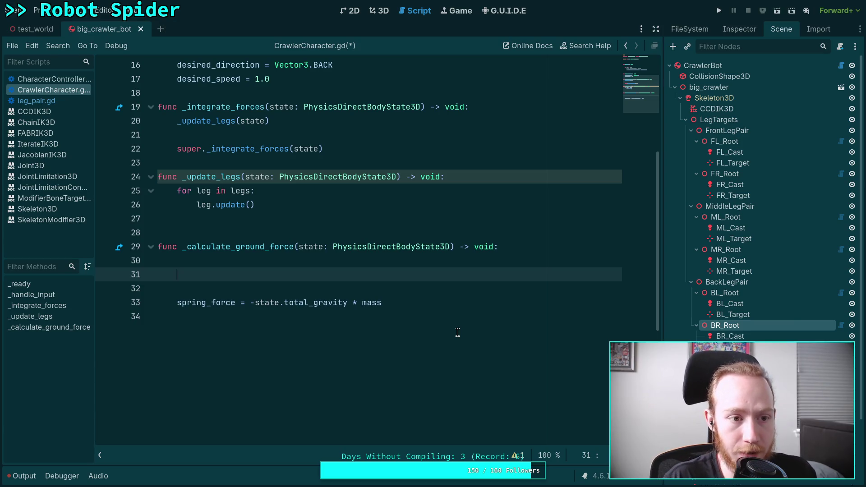
Step: Return to leg_pair.gd at the is_grounded declaration
click(56, 100)
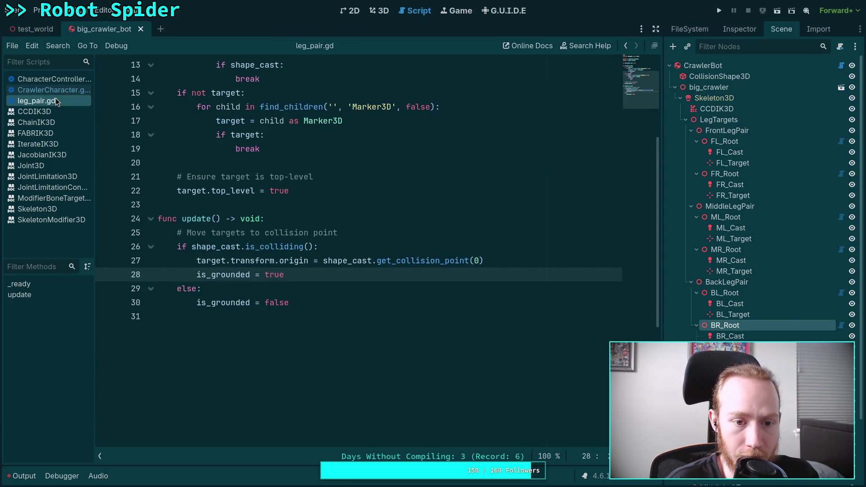
scroll(336, 293, up, 4)
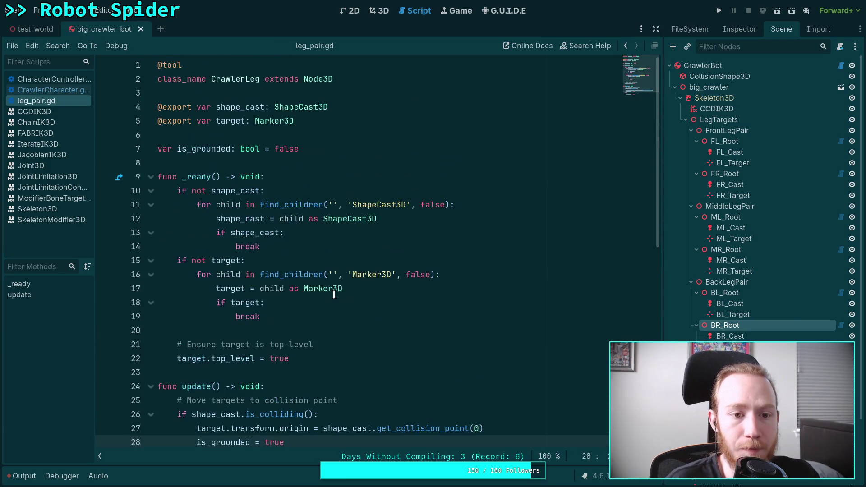
click(364, 145)
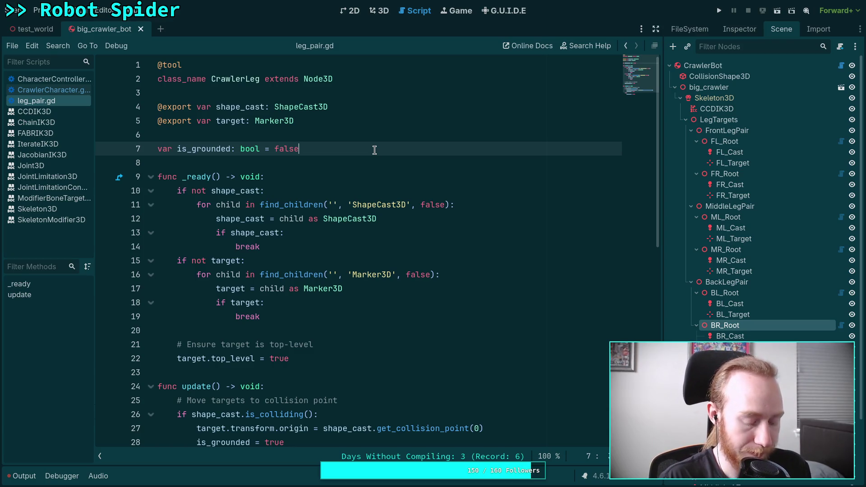
click(731, 262)
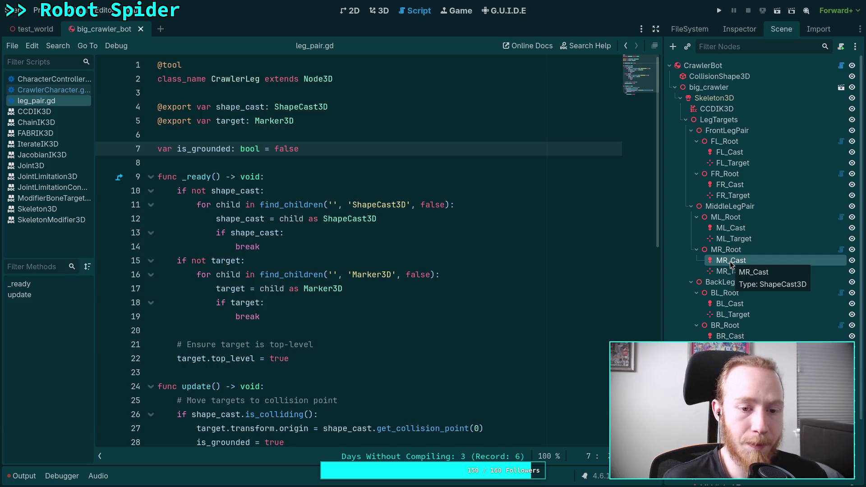
Step: In the FileSystem dock, start a new script inside the character folder
click(699, 32)
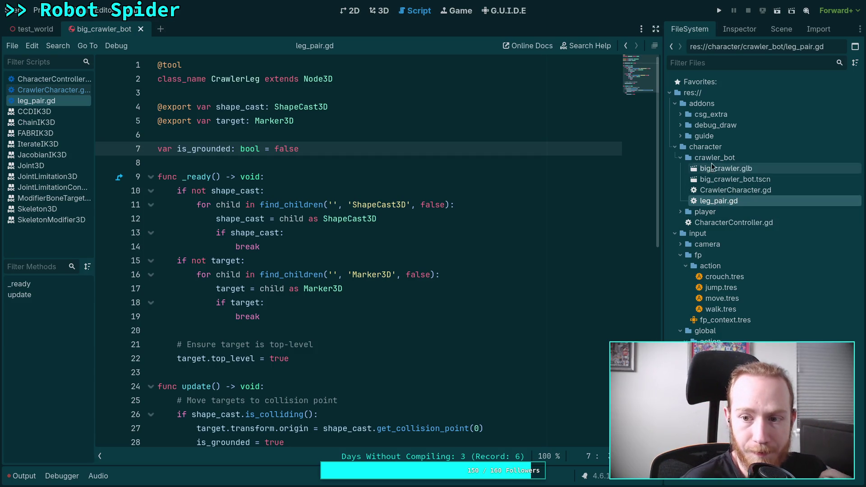
click(705, 147)
right_click(706, 146)
mouse_move(740, 155)
click(678, 178)
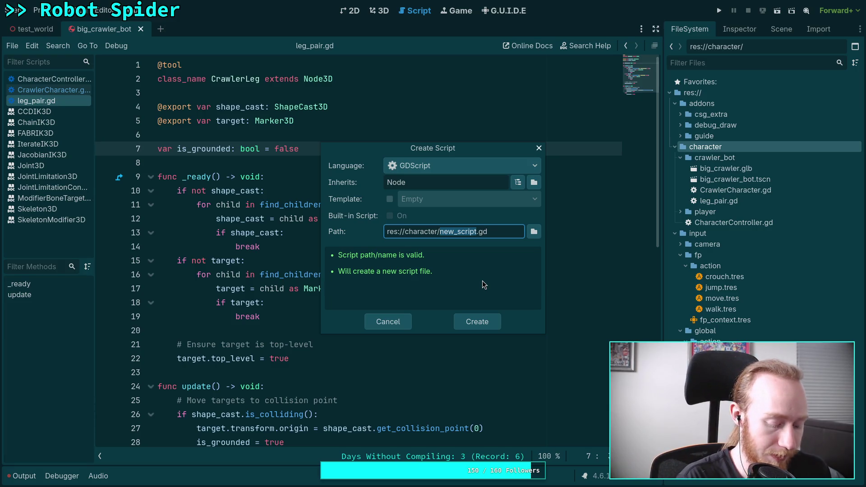
Step: Create res://character/SpringCast.gd as a GDScript inheriting ShapeCast3D
text(Spri)
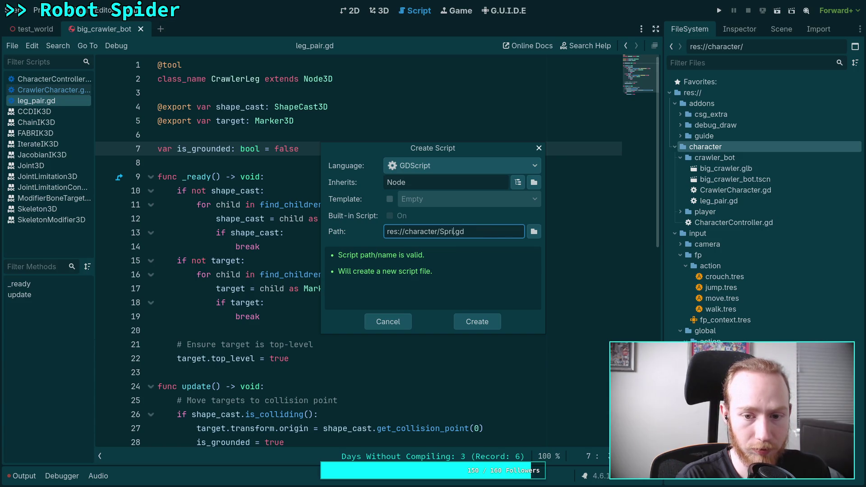
text(ng)
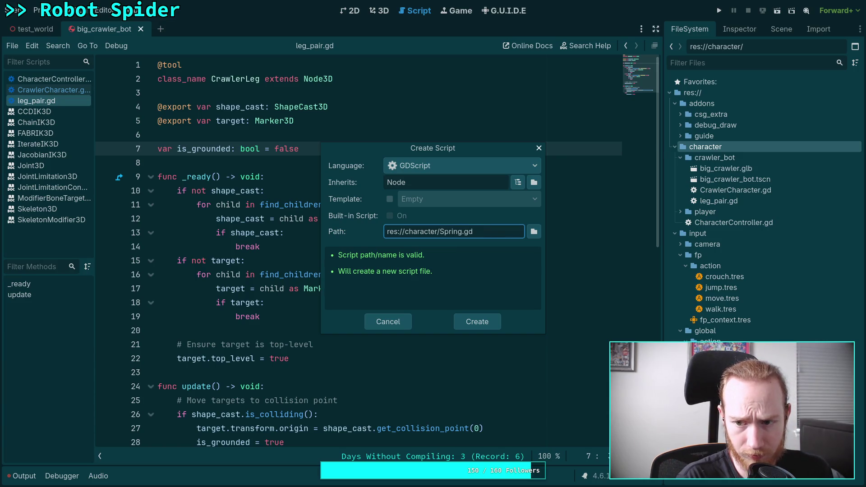
text(Cast)
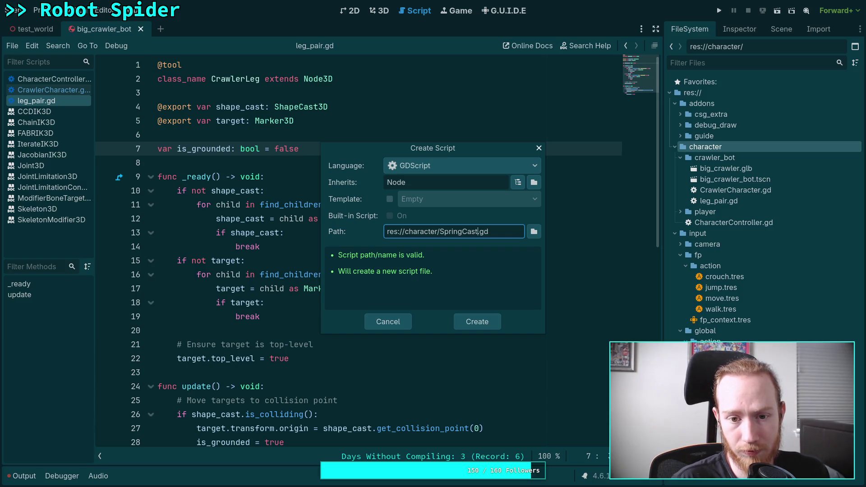
double_click(396, 182)
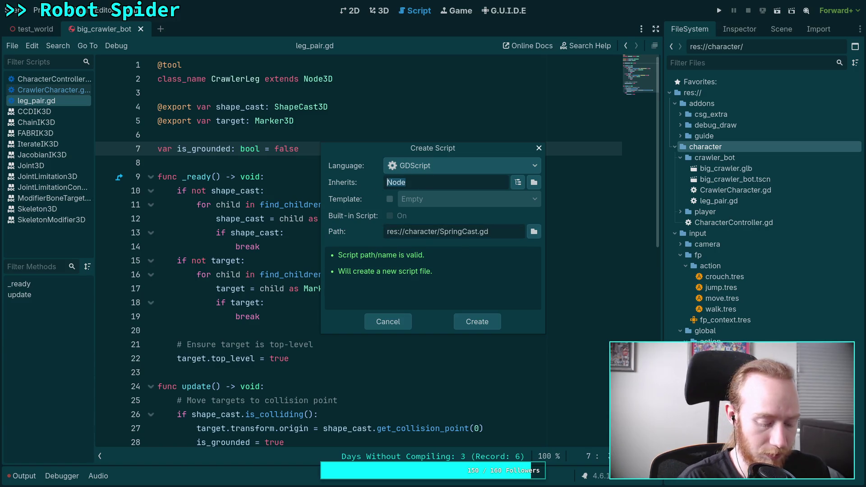
text(ShapeCast3D)
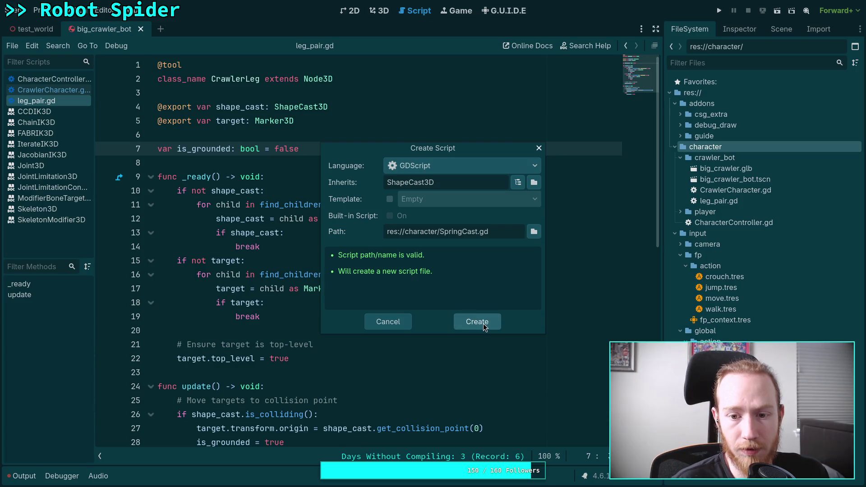
click(478, 232)
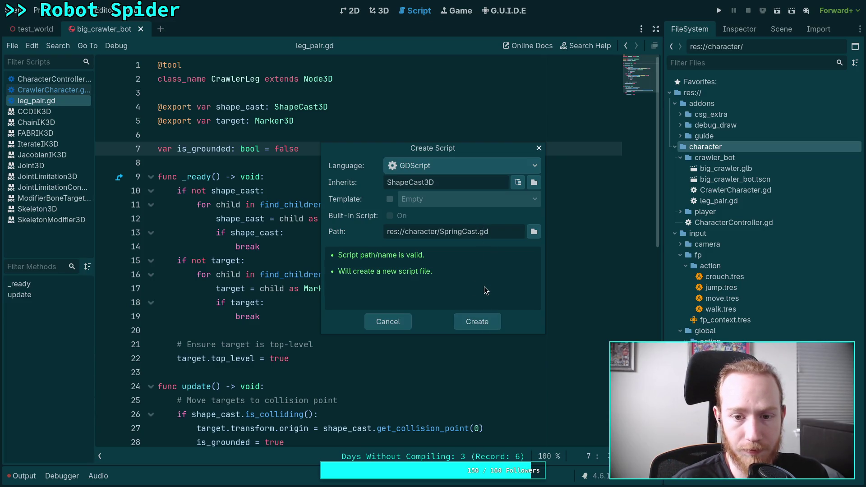
click(478, 321)
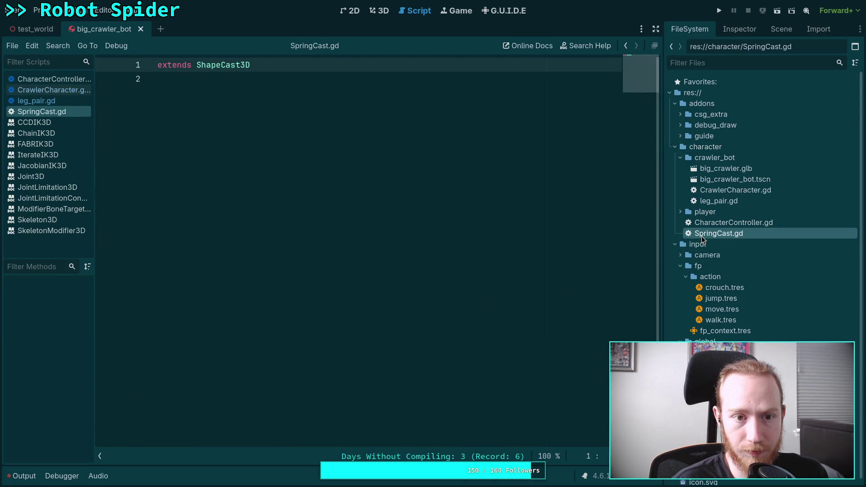
Step: Paste the SpringCast class header and add a calculate_force() -> void stub containing pass
key(ctrl+a)
text(## Helper for spring-like shape cast nodes class_name SpringCast extends ShapeCast3D)
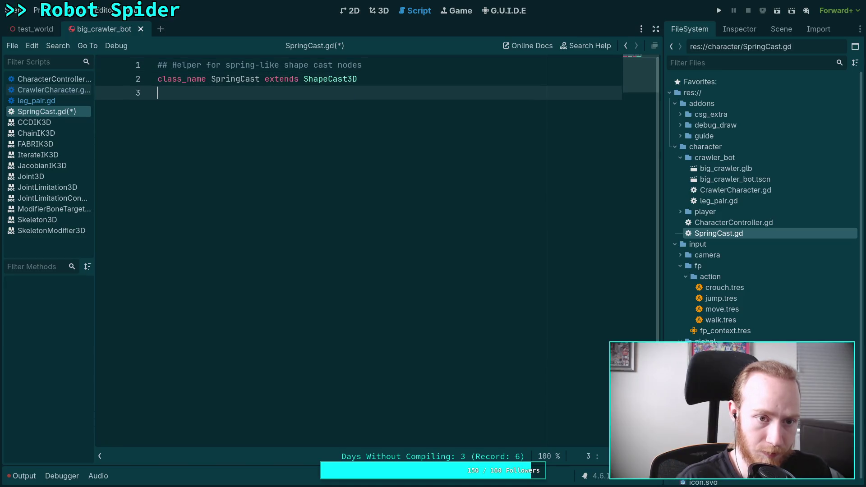
key(Return)
text(func )
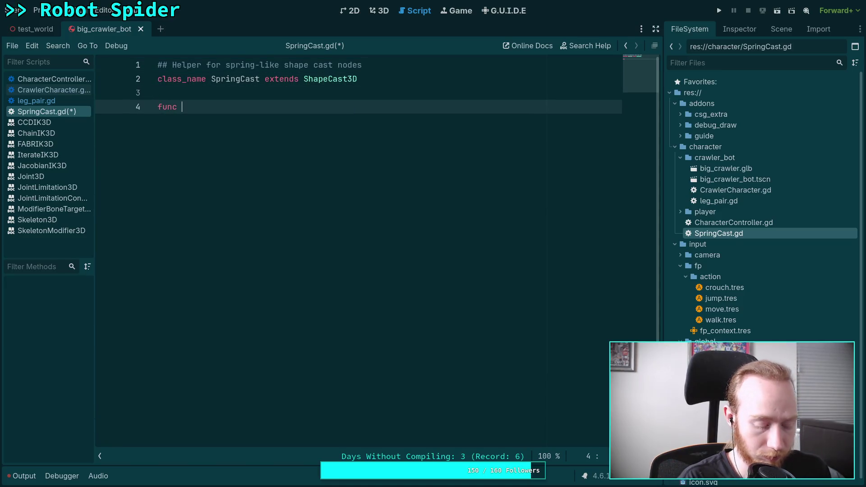
text(calculate_force())
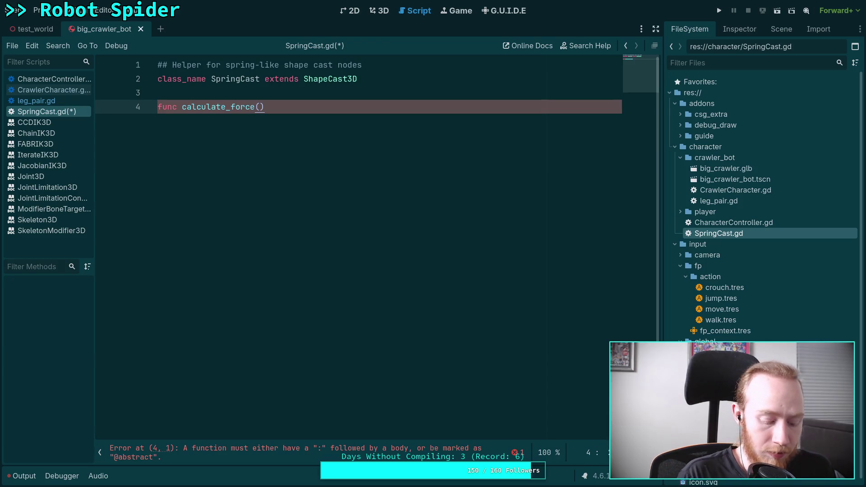
text( -> void:)
key(Return)
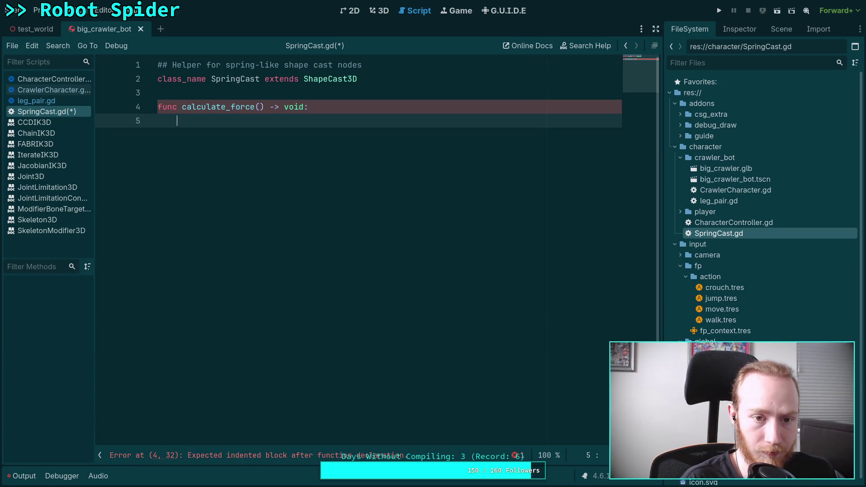
text(pass)
key(Return)
key(Return)
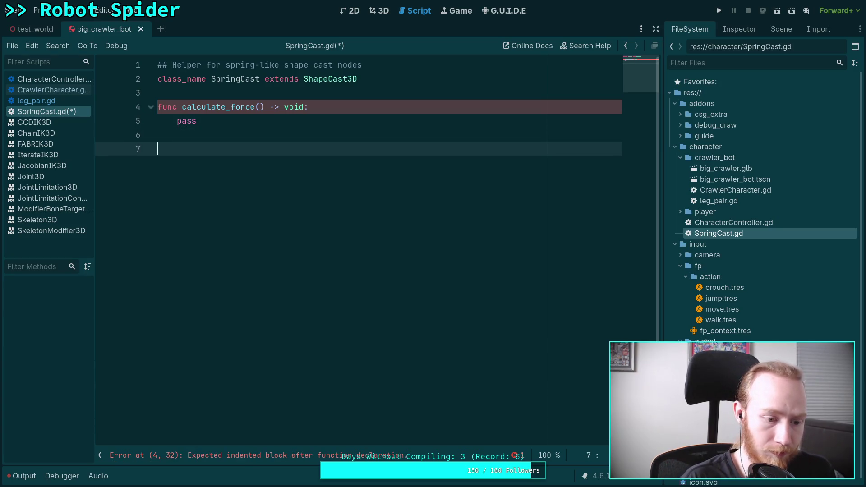
Step: Add func get_force() -> Vector3 returning Vector3.ZERO and save SpringCast.gd
text(ufnc)
key(BackSpace)
key(BackSpace)
key(BackSpace)
text(func )
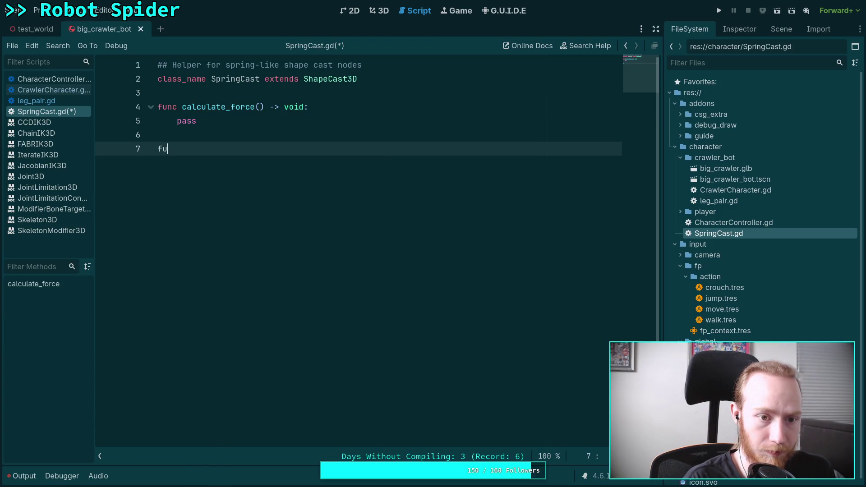
text(get_fore)
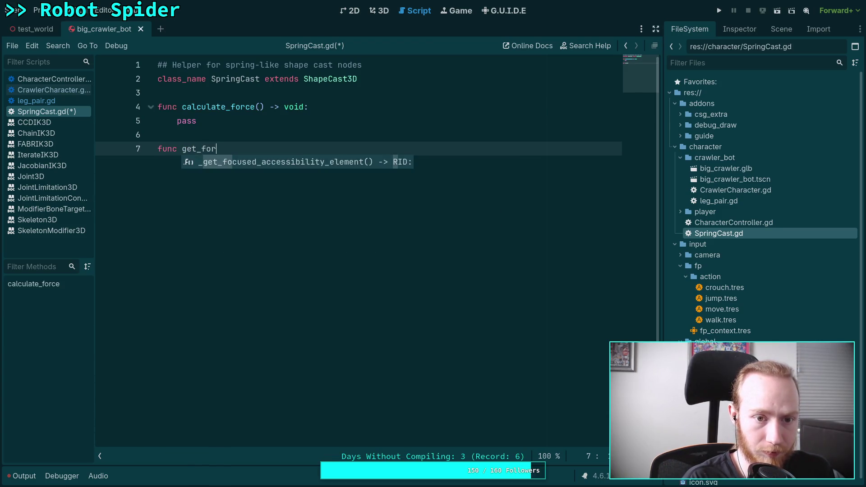
key(BackSpace)
text(ce() Vect)
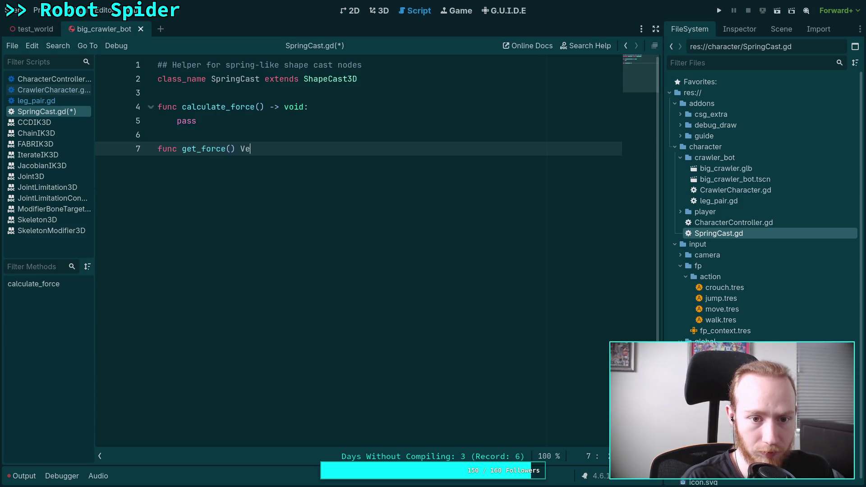
key(BackSpace)
key(BackSpace)
key(BackSpace)
text(-> Vec)
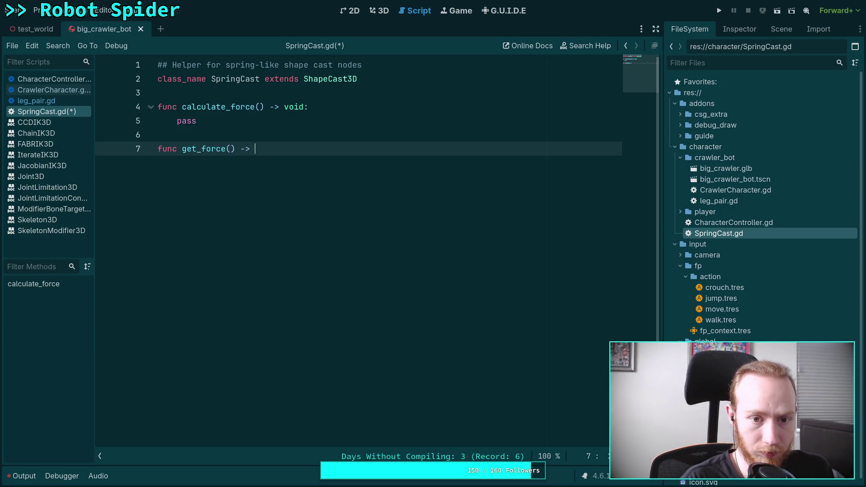
text(tor)
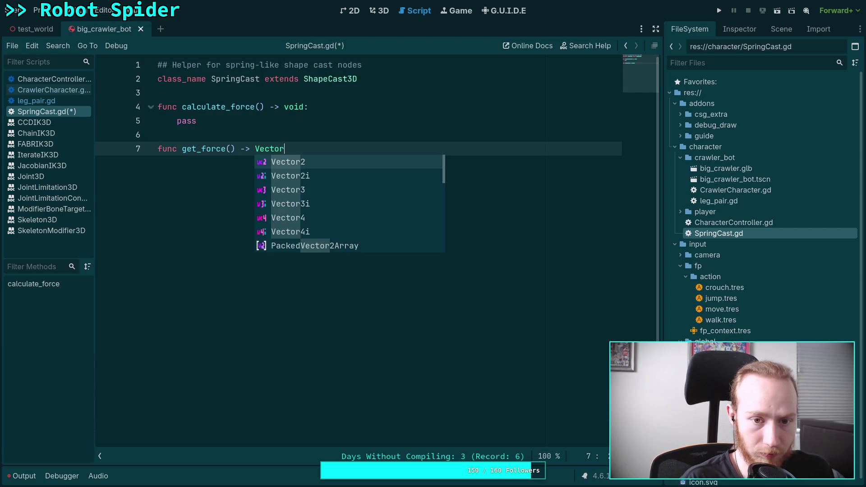
text(#)
key(BackSpace)
text(3:)
key(Return)
text(return Vector3.ZERO)
key(Return)
key(ctrl+s)
click(46, 79)
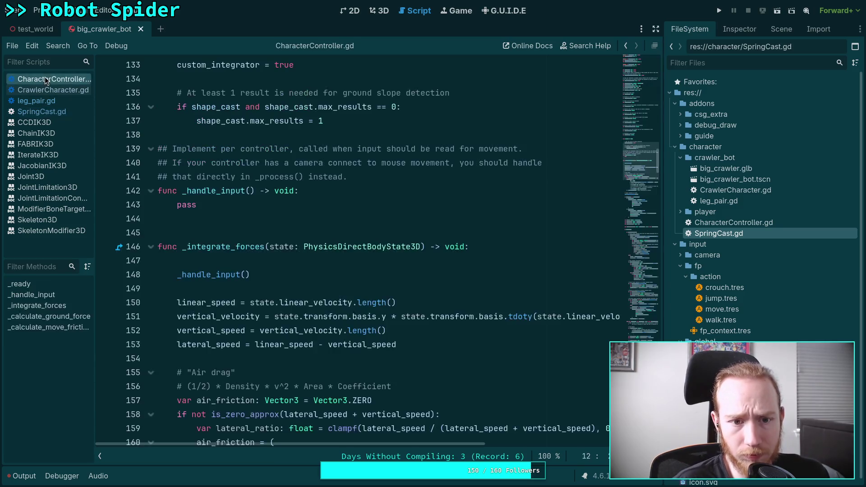
Step: Copy the height_offset, spring_stiffness and spring_damping exports from CharacterController.gd lines 46–53
scroll(328, 211, down, 10)
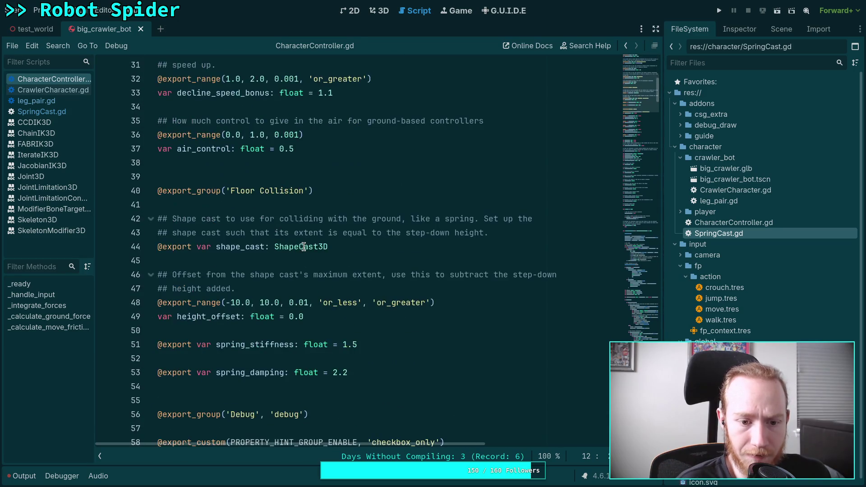
scroll(303, 247, down, 2)
mouse_move(379, 293)
mouse_down()
mouse_move(160, 232)
mouse_move(163, 202)
mouse_up()
right_click(163, 201)
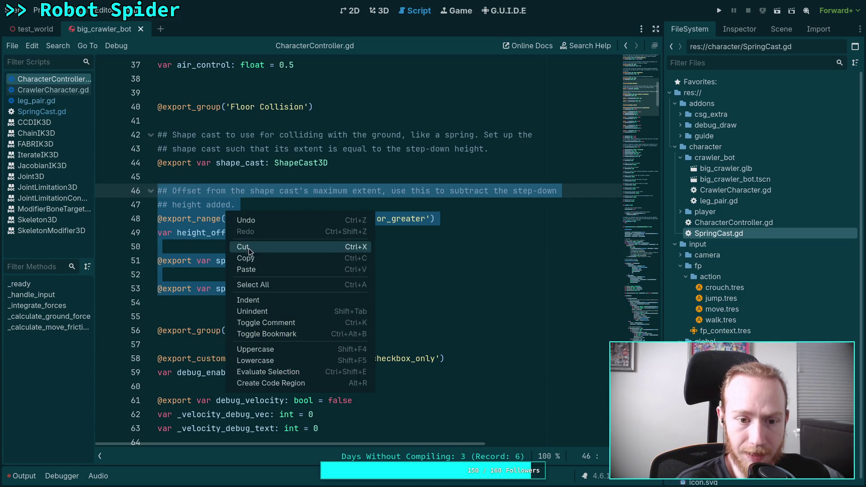
click(193, 257)
click(55, 113)
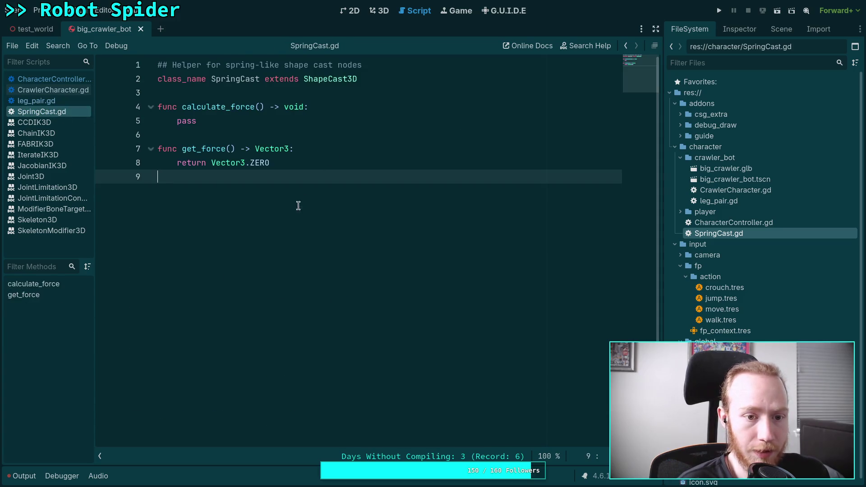
Step: Paste the exports below the class header, drop the spring_ prefixes, shorten the offset comment, and save
click(218, 93)
key(Return)
key(Return)
key(Up)
key(ctrl+v)
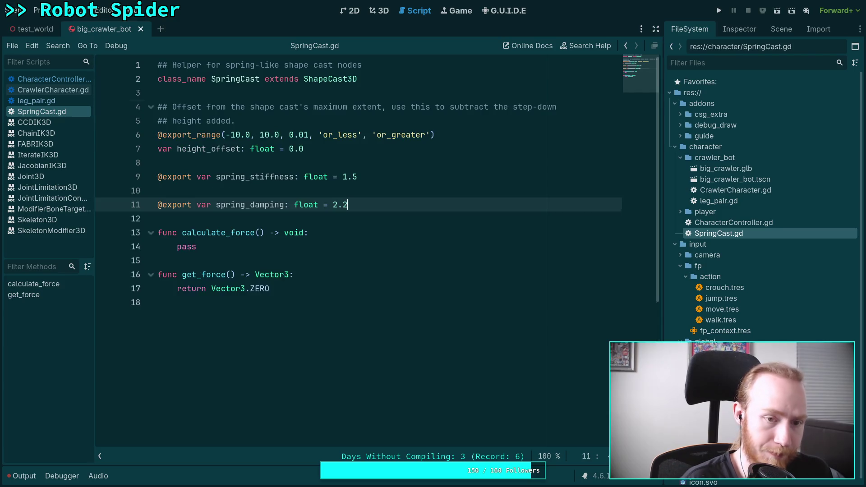
mouse_move(252, 177)
mouse_down()
mouse_move(216, 177)
mouse_move(251, 204)
mouse_up()
key(BackSpace)
key(BackSpace)
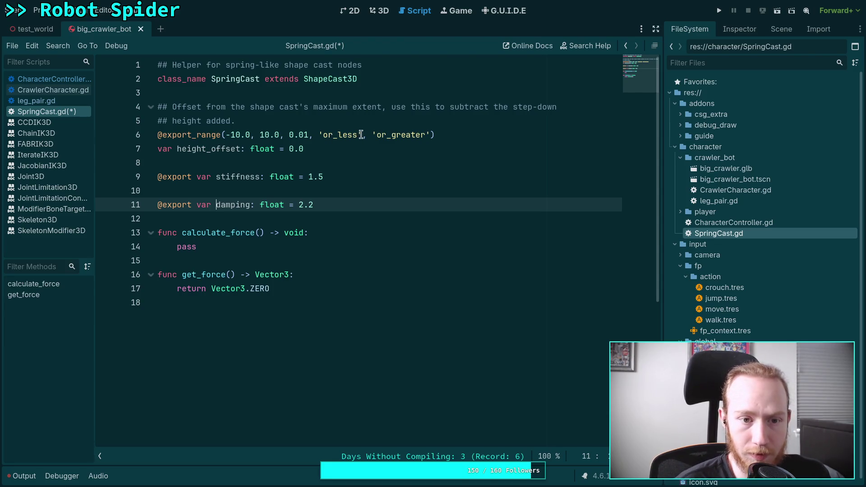
drag(428, 125, 382, 107)
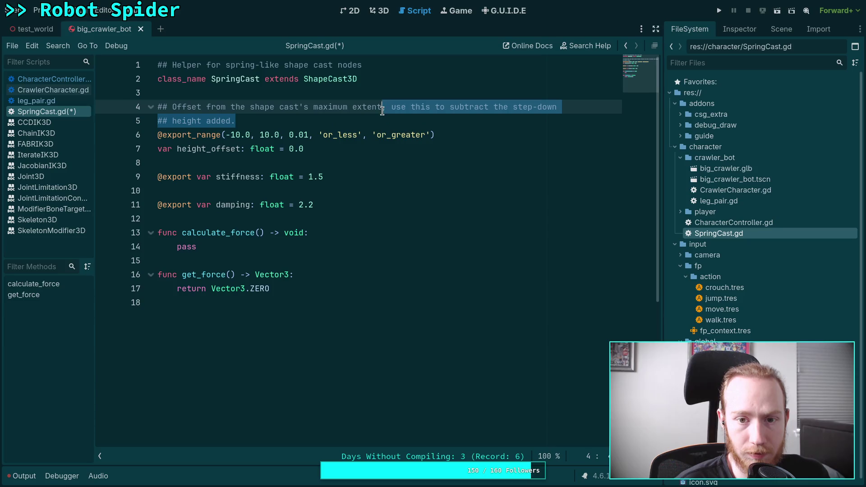
key(BackSpace)
key(ctrl+s)
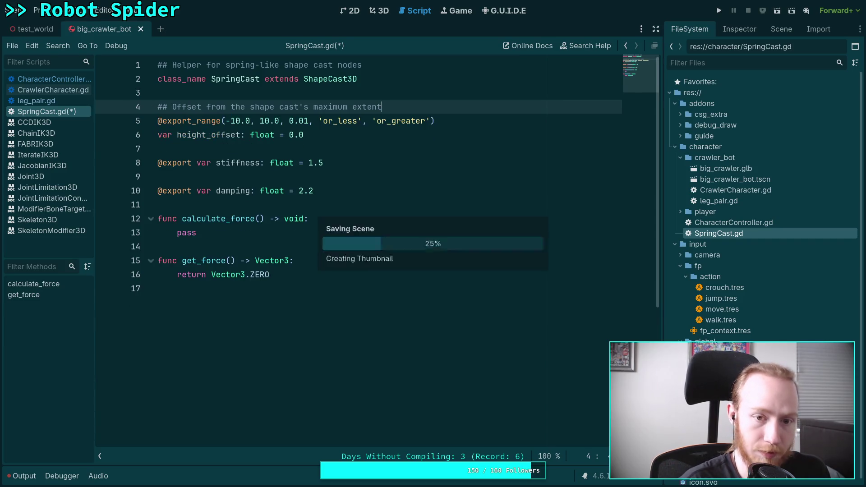
click(364, 176)
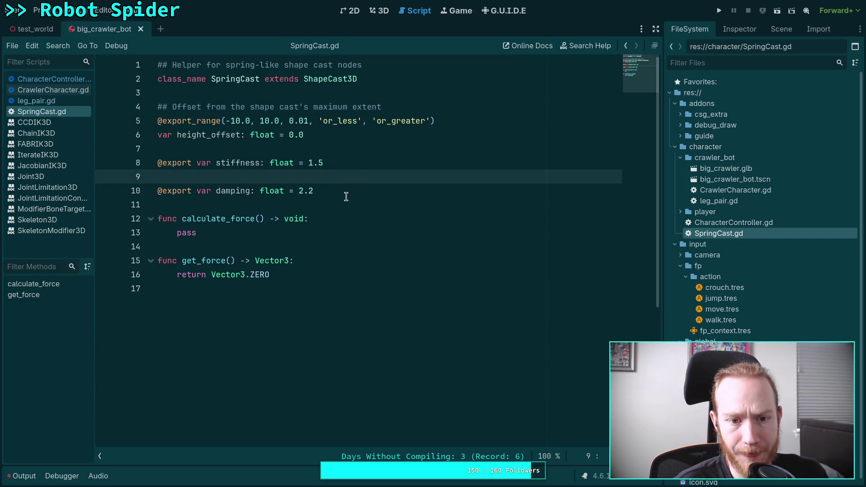
click(192, 163)
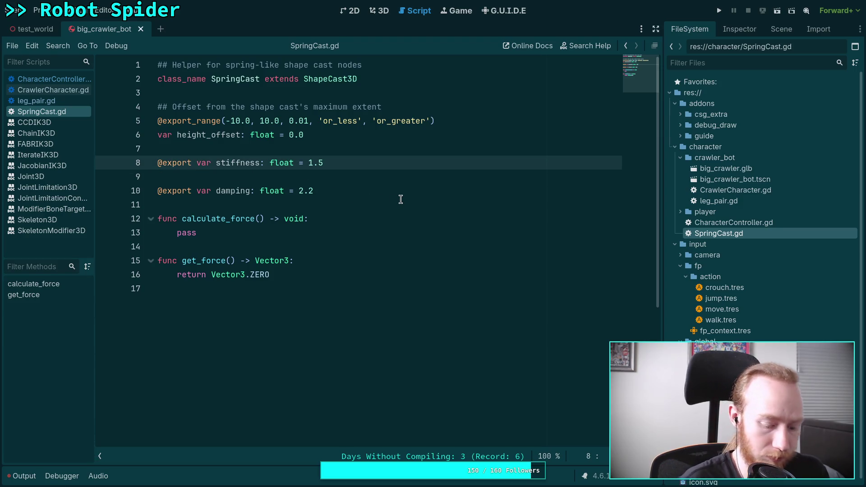
text(_r)
key(Return)
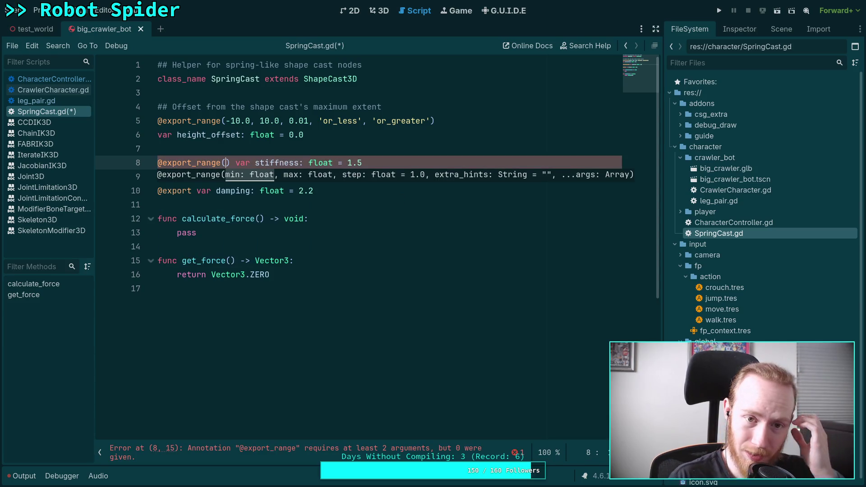
click(415, 244)
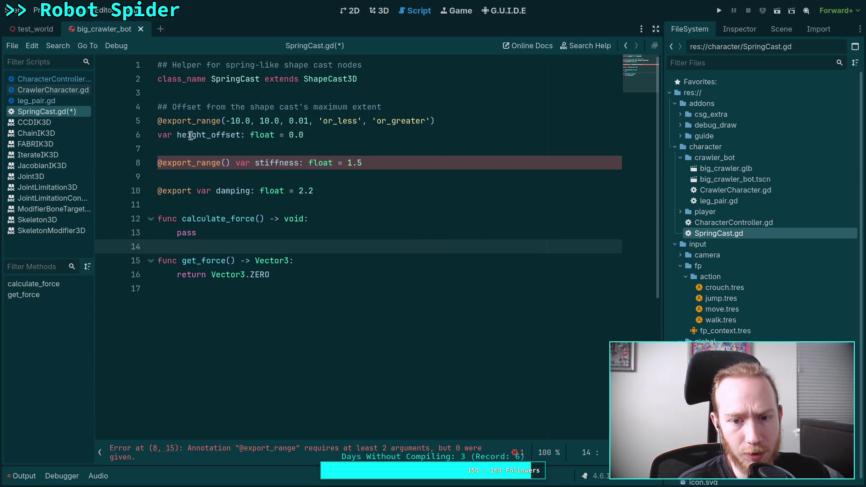
click(64, 82)
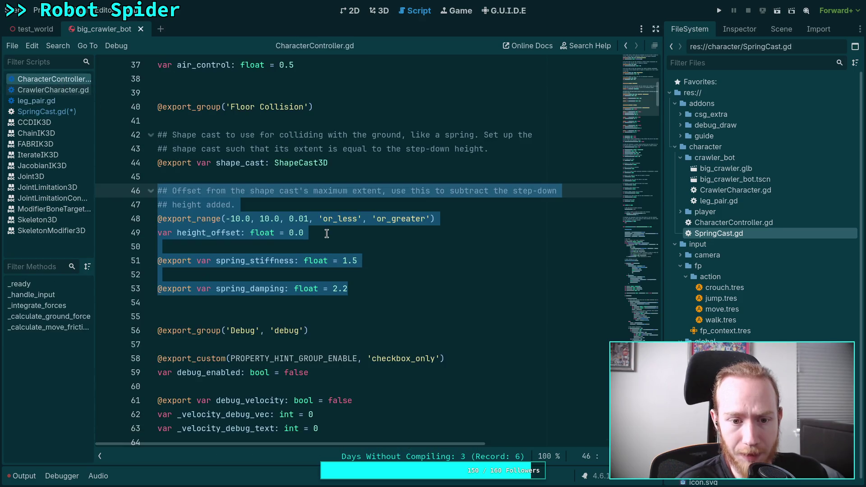
double_click(270, 262)
key(ctrl+f)
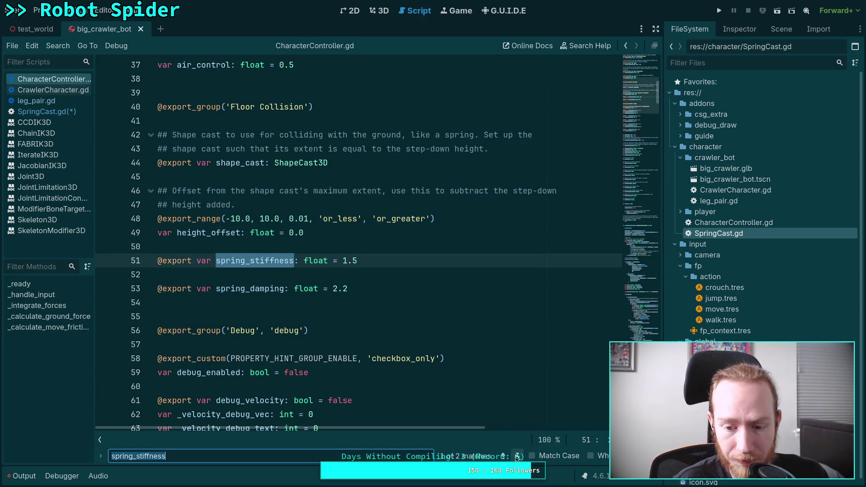
key(Return)
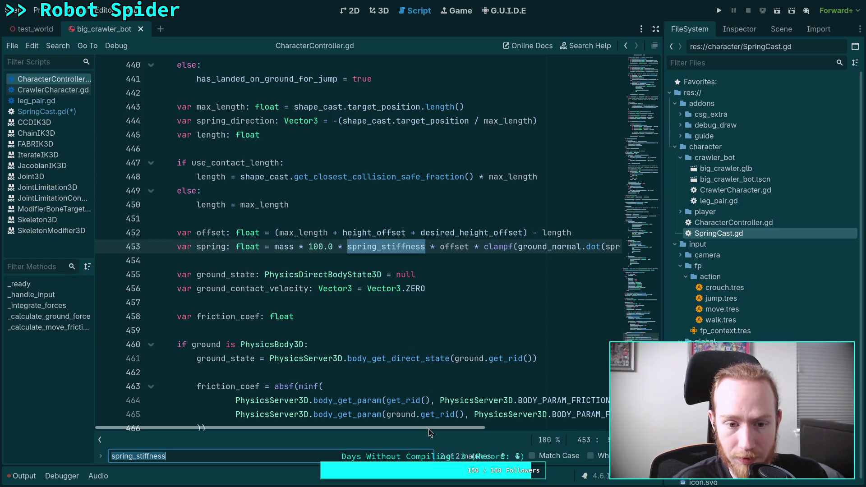
mouse_move(429, 429)
mouse_down()
mouse_move(553, 426)
mouse_move(408, 421)
mouse_move(595, 434)
mouse_move(420, 425)
mouse_up()
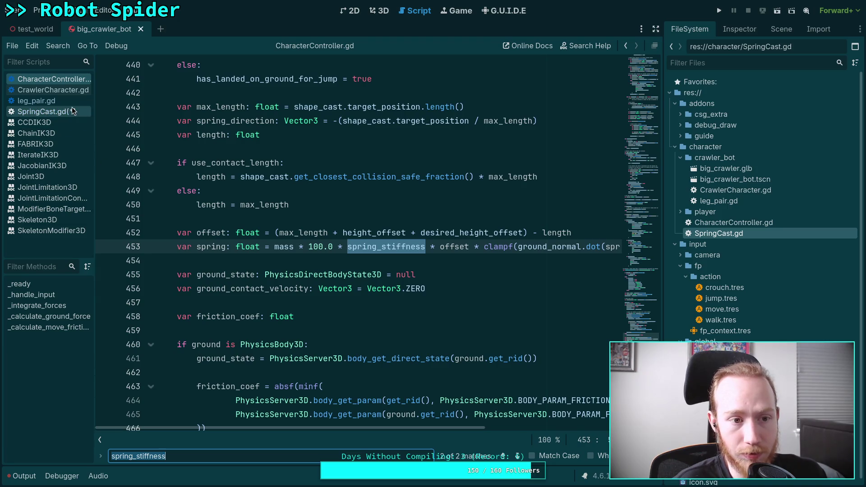
click(68, 111)
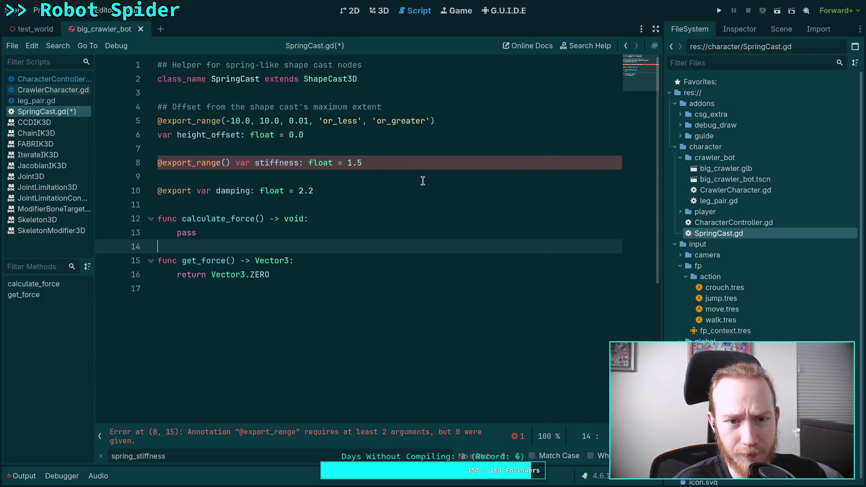
Step: Declare var mass: float = 1.0 above the offset comment
click(421, 94)
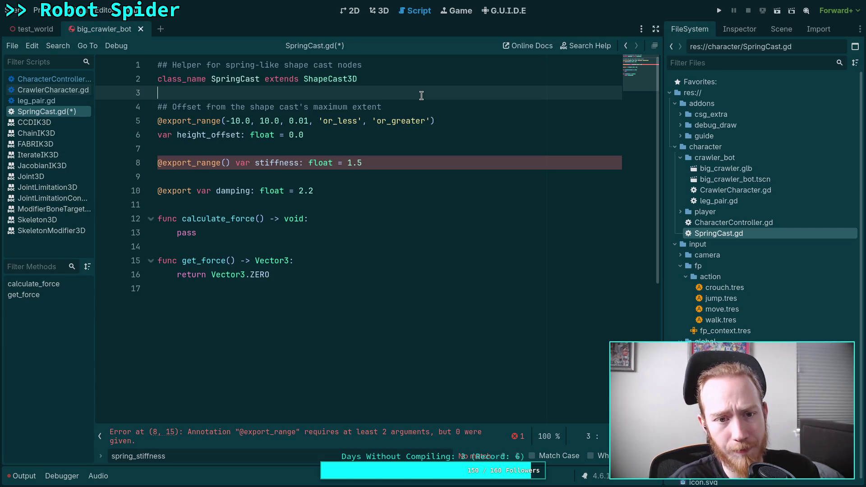
key(Return)
key(Return)
key(Up)
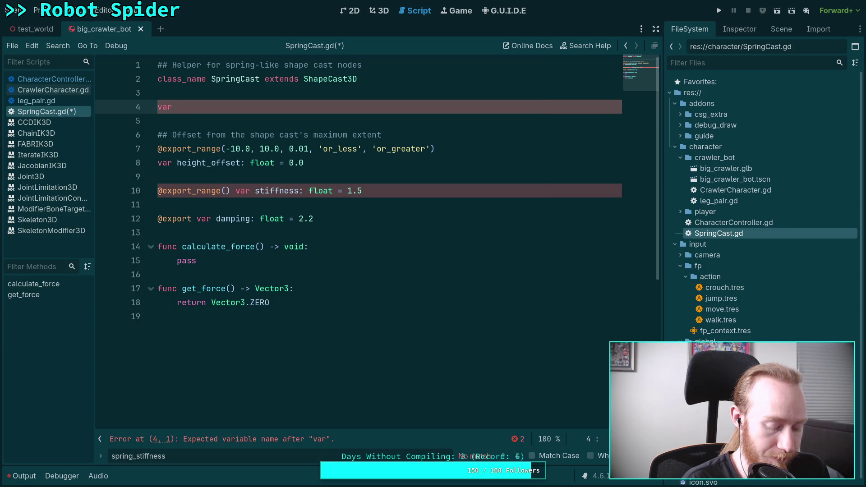
text(mass:)
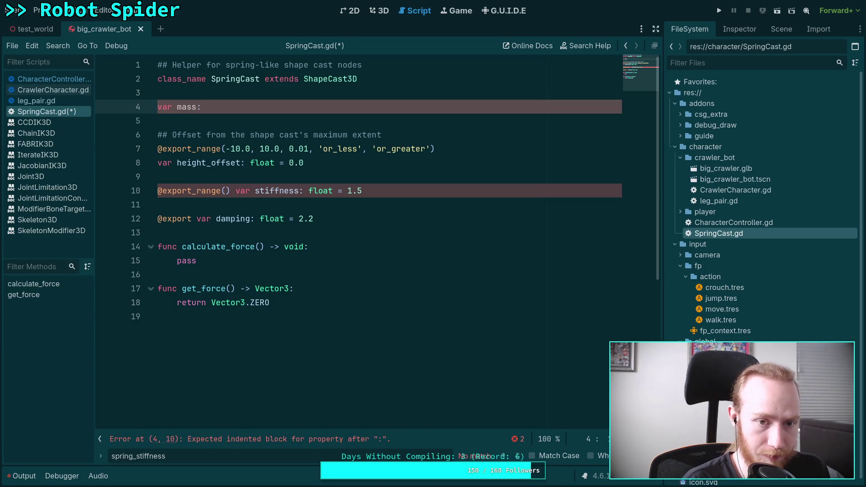
key(BackSpace)
key(BackSpace)
key(BackSpace)
text(loat = )
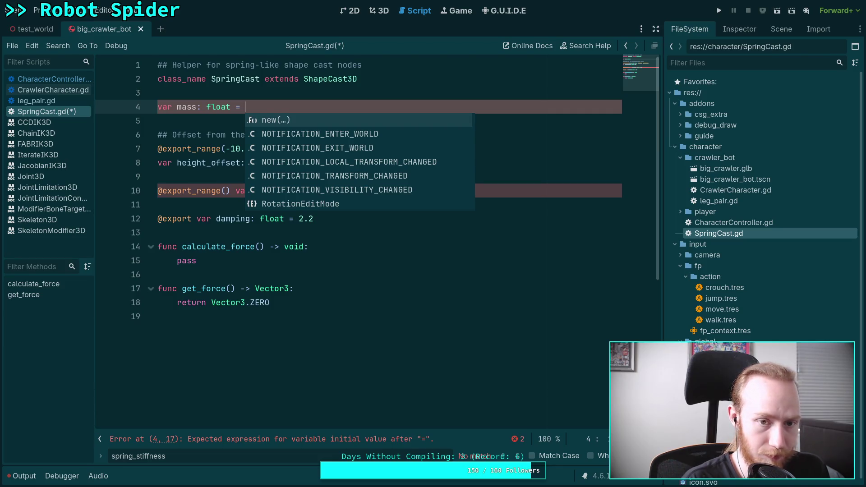
text(1.0)
Step: Add a two-line ## comment above mass: supported mass, used to make stiffness and damping mass-independant
click(158, 92)
key(Return)
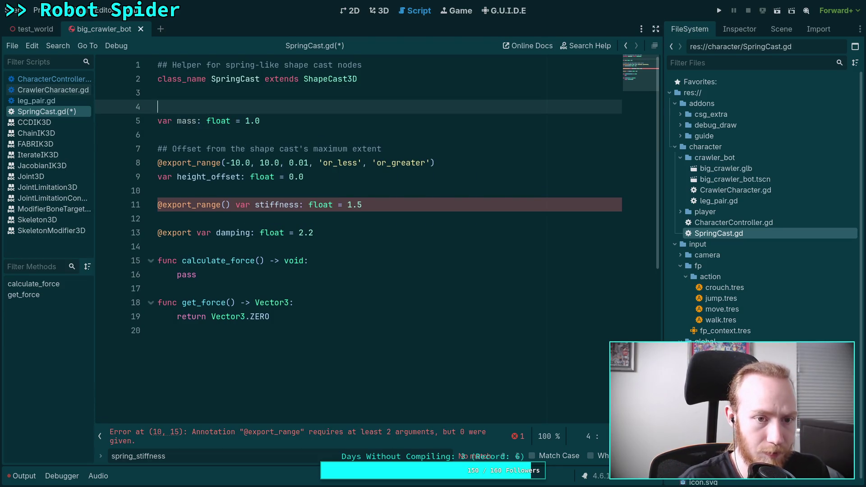
text(How much m)
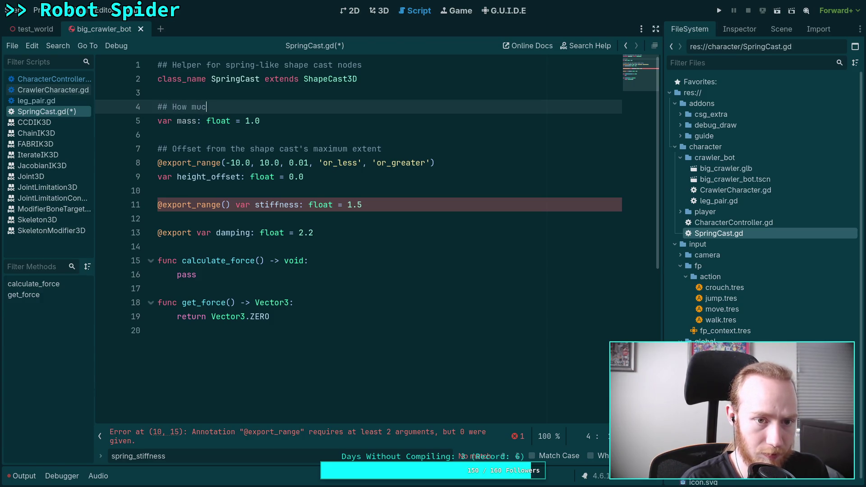
text(ass is supported by this spring.)
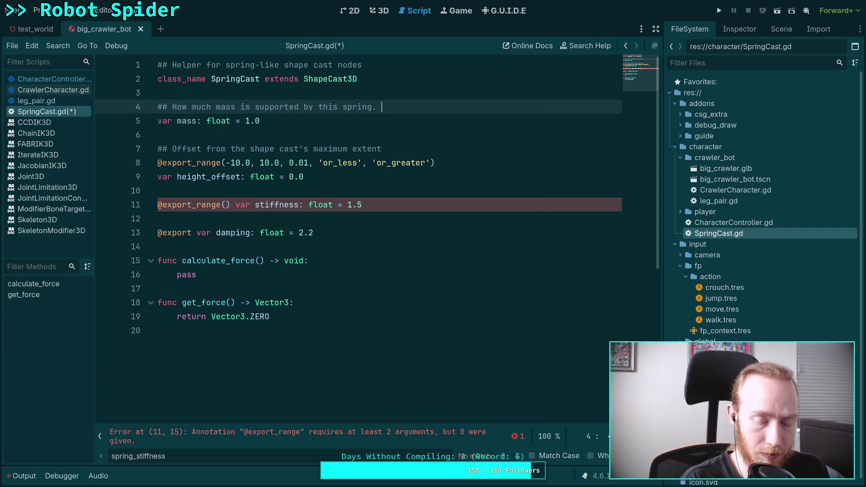
text( This value is )
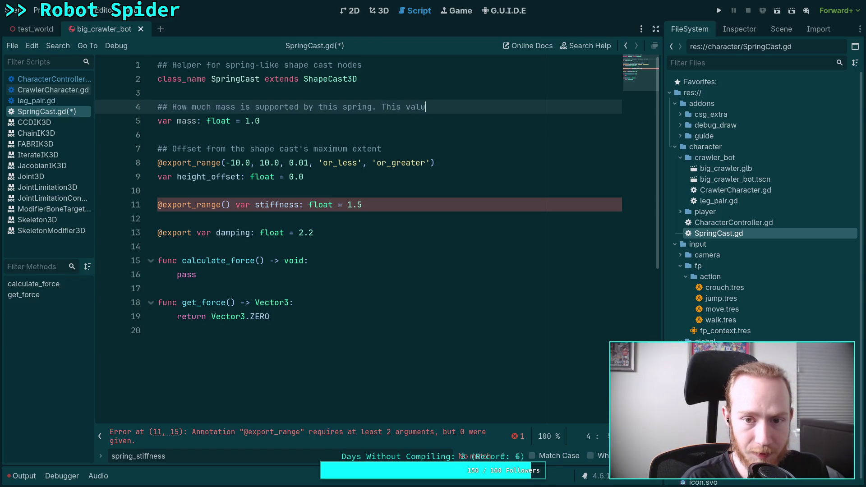
text(used to)
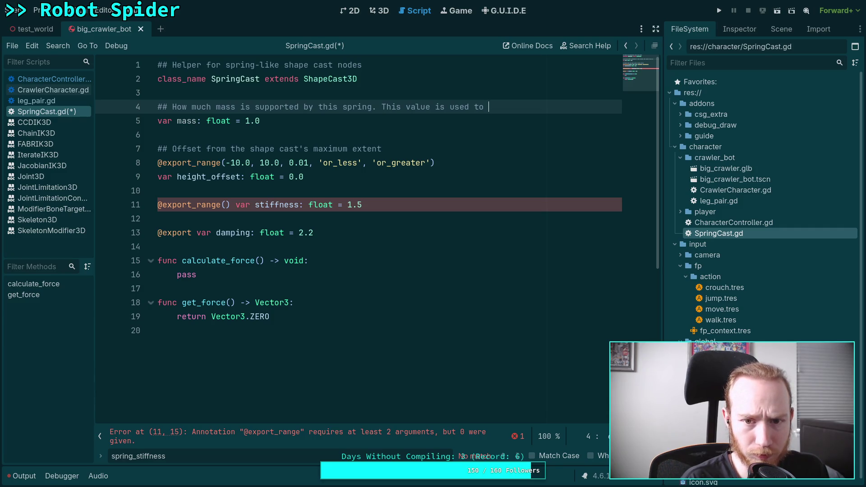
key(BackSpace)
key(BackSpace)
key(BackSpace)
text(ed to make s)
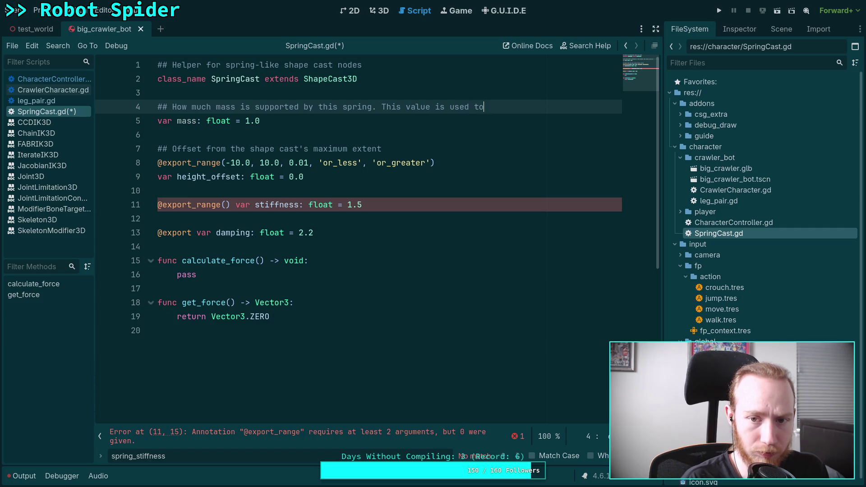
text(tiffness)
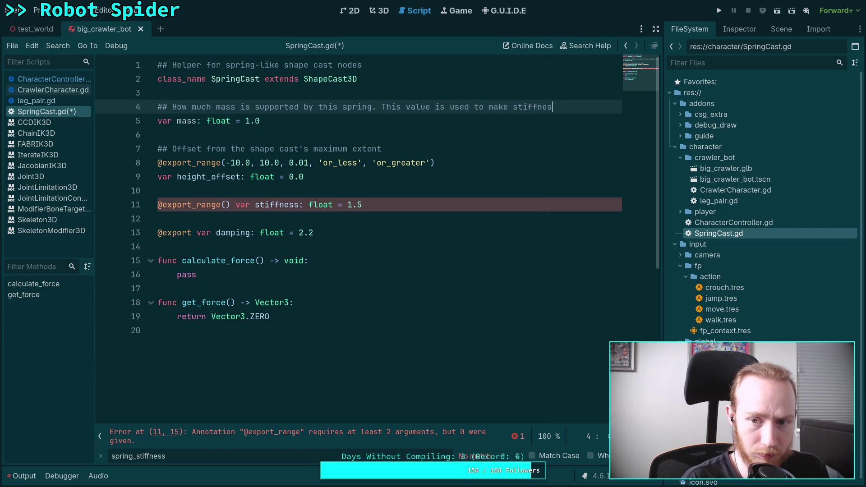
key(Return)
text(##)
key(BackSpace)
key(BackSpace)
key(BackSpace)
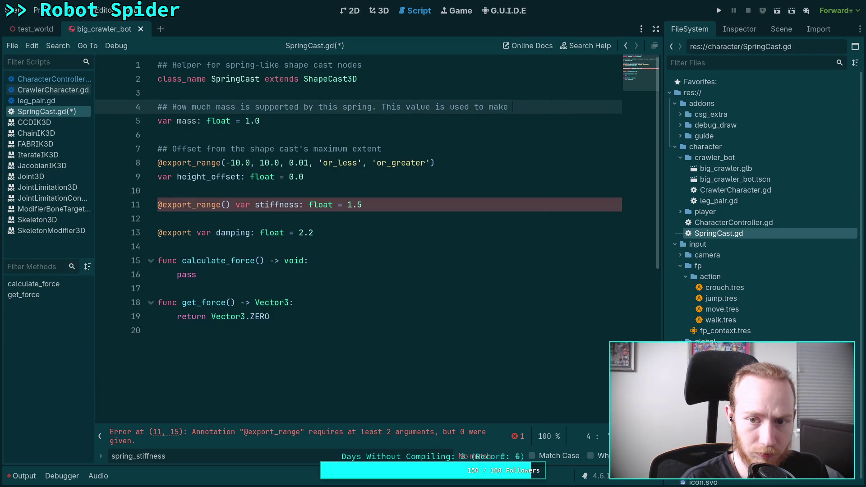
key(Return)
text(## stiffness and damping mass-inde)
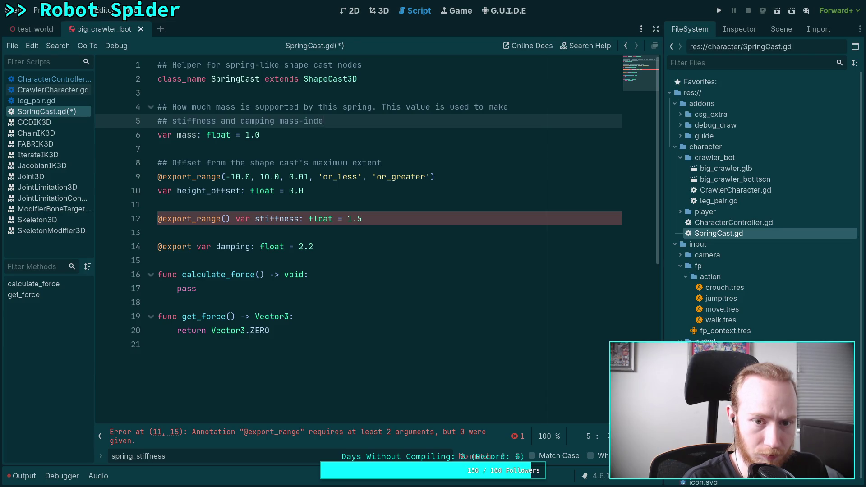
text(pendant)
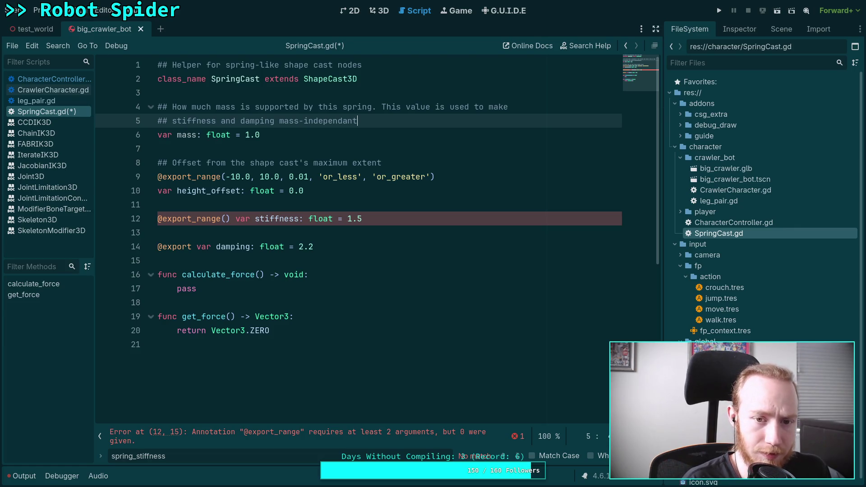
text(so)
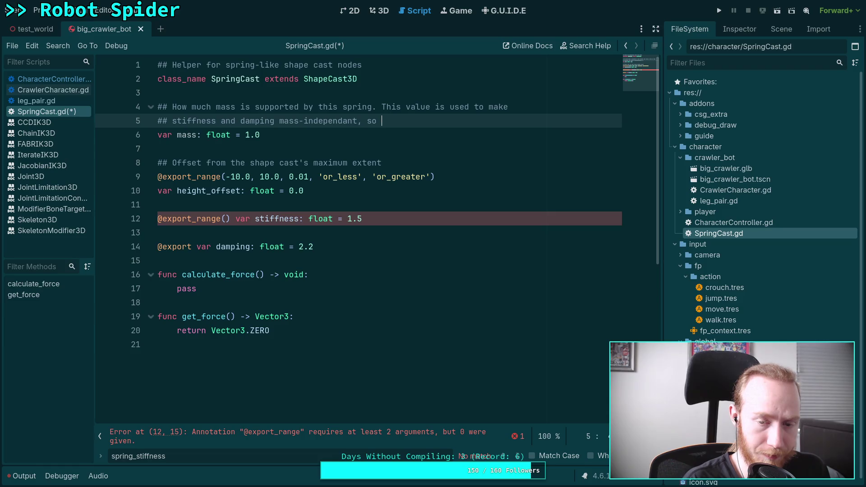
key(BackSpace)
key(BackSpace)
key(BackSpace)
text(.)
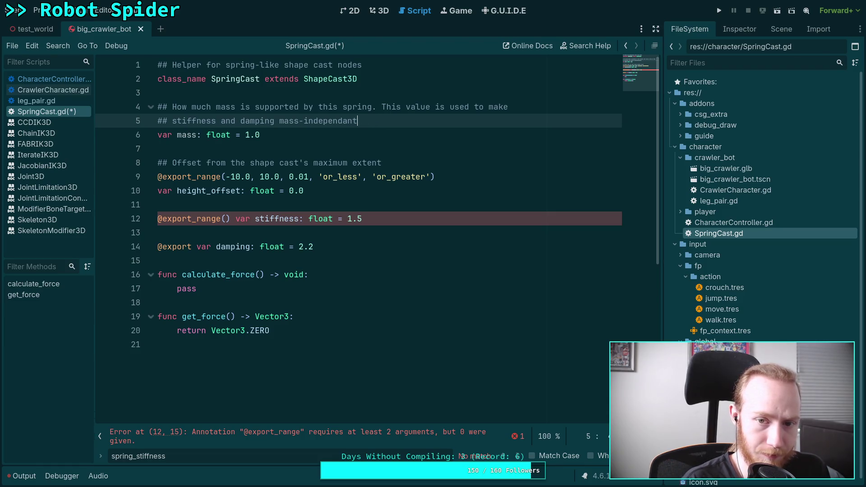
click(423, 221)
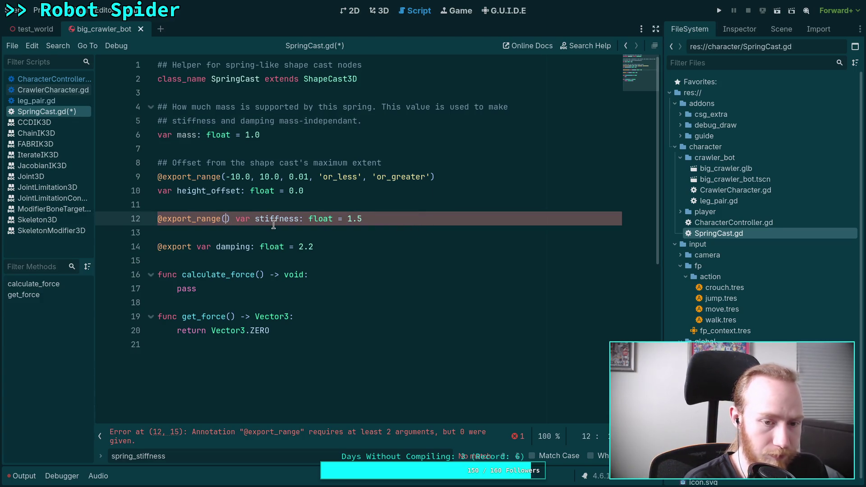
text(0.01, )
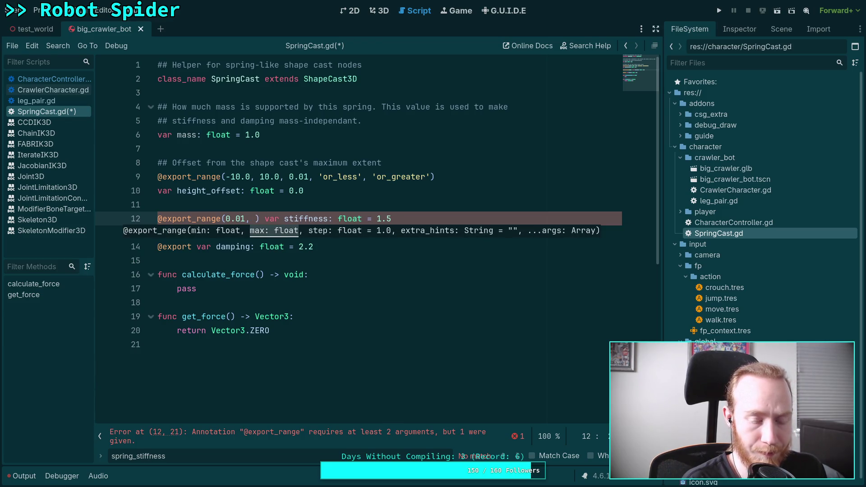
text(2.0, 0.0)
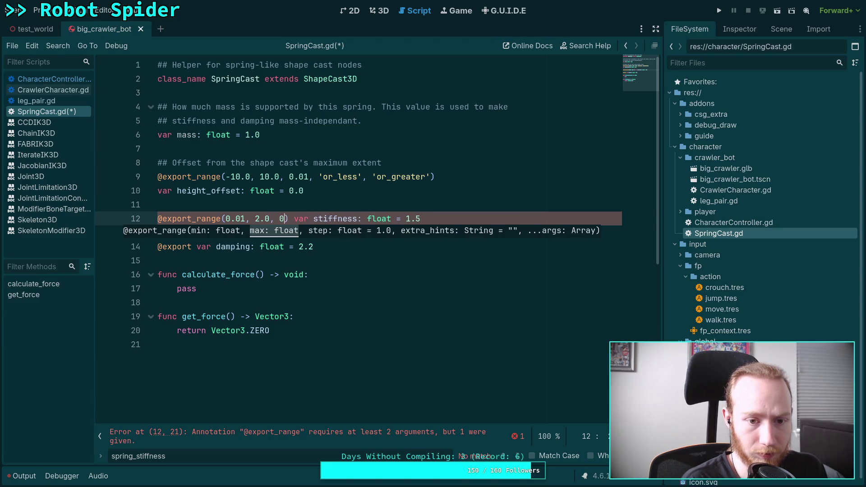
text(1, 'or)
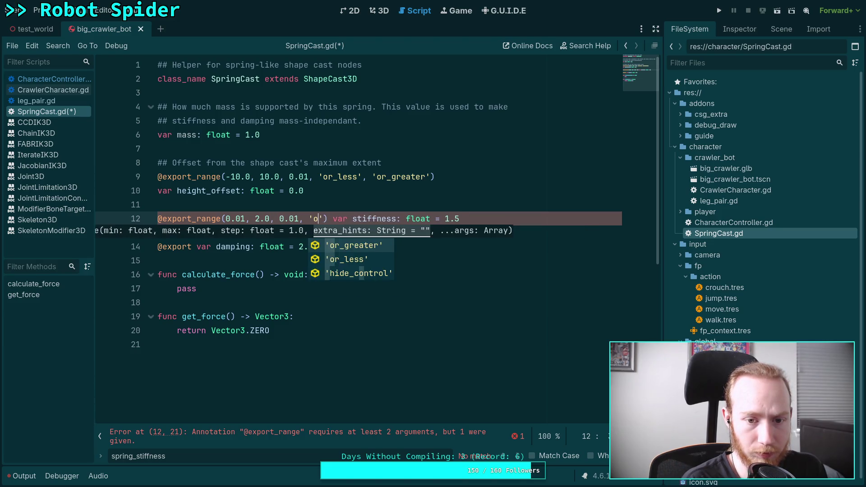
key(Return)
key(Right)
key(Right)
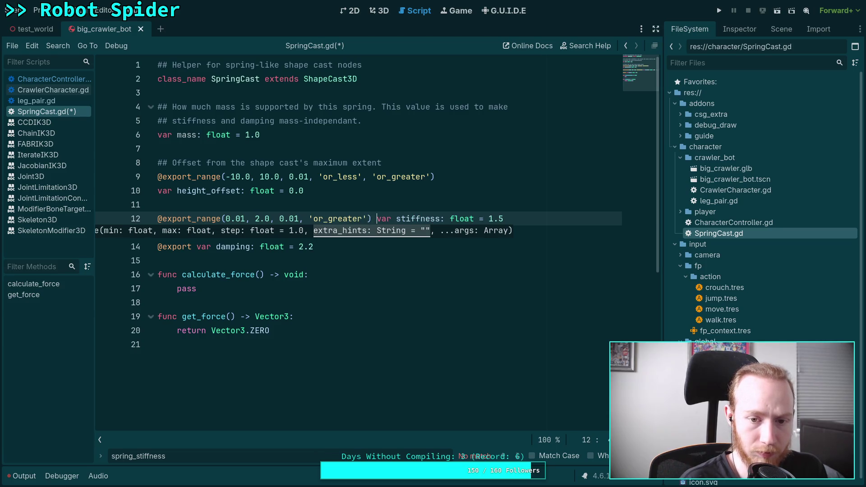
key(Return)
click(199, 265)
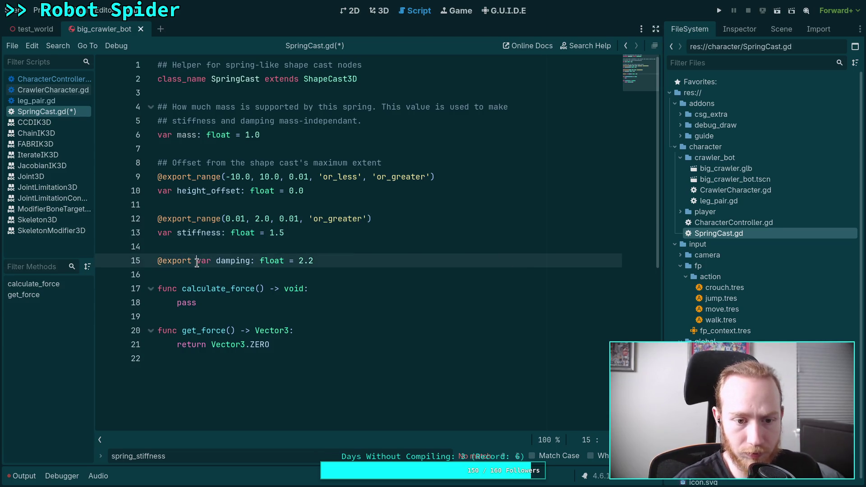
key(Return)
click(241, 260)
text(_r)
key(Return)
text((0.01)
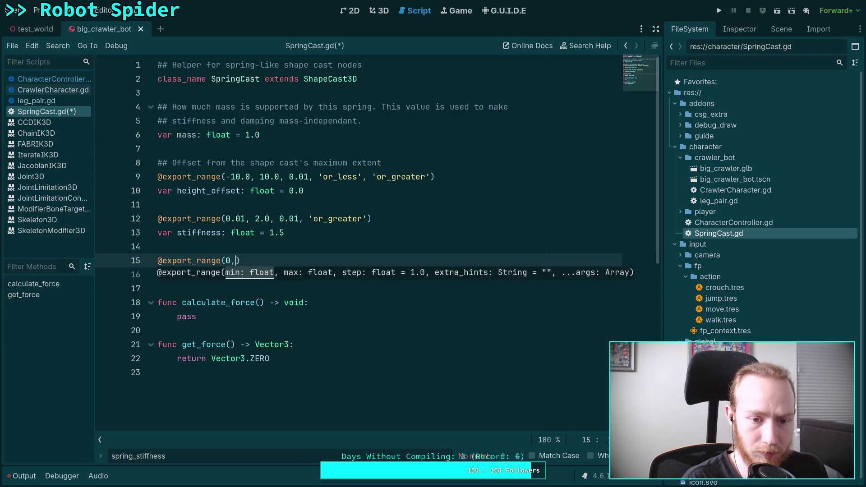
key(BackSpace)
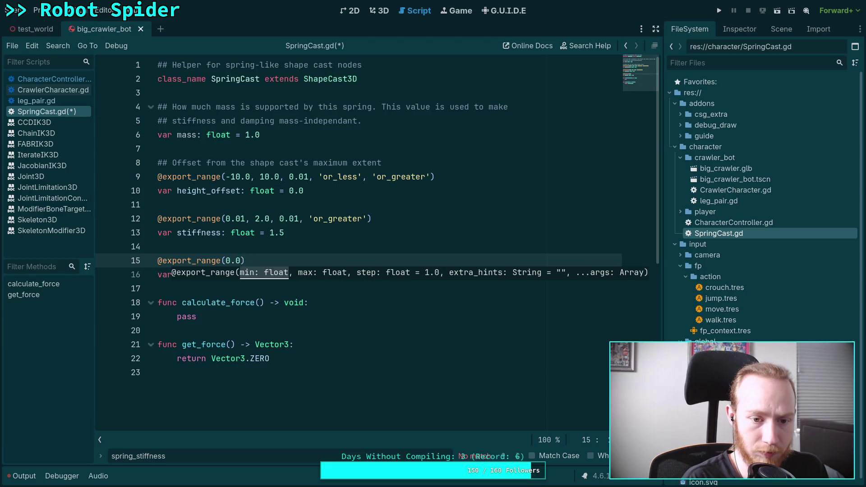
text(, 2.0, )
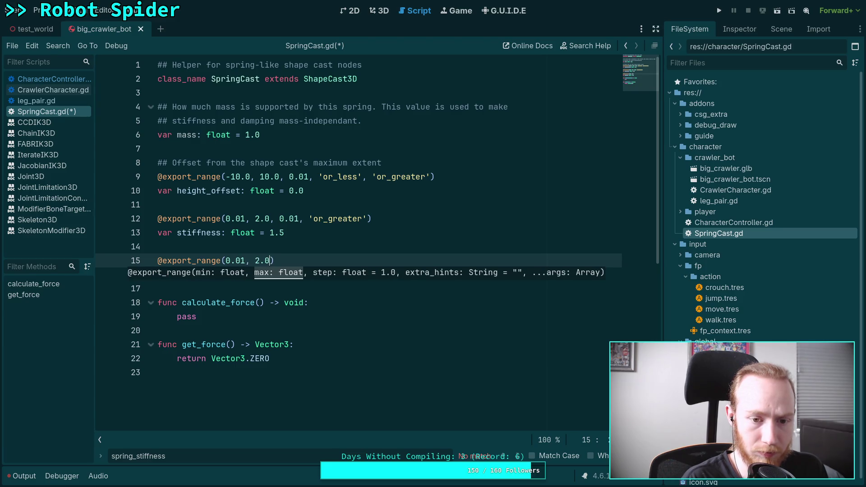
text(0.01, 'or)
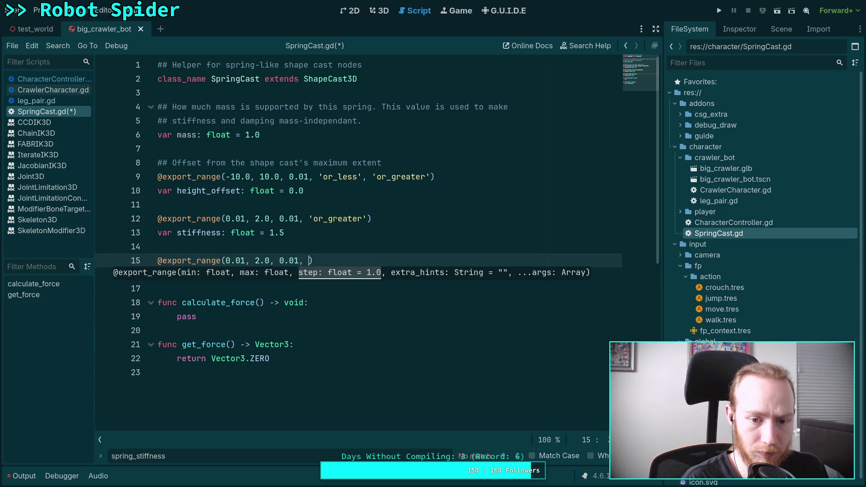
key(Return)
key(Down)
text(var damping: float = 2.2)
key(Down)
key(Down)
key(Down)
key(Up)
key(Up)
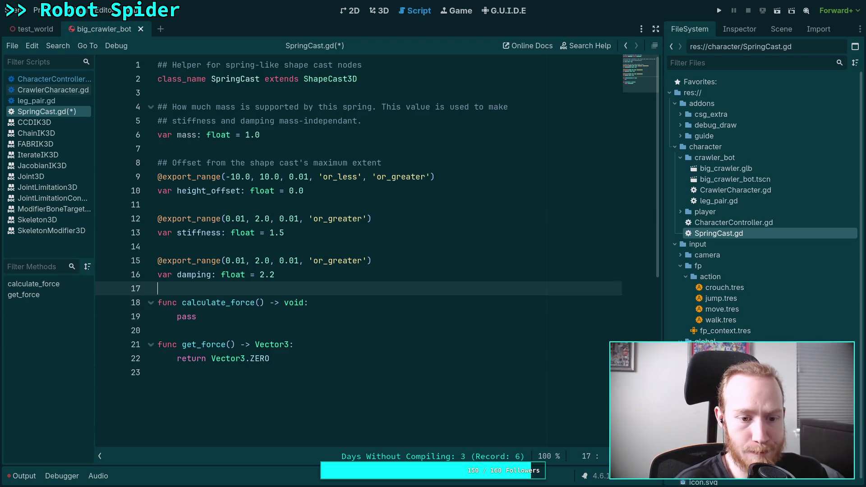
key(Return)
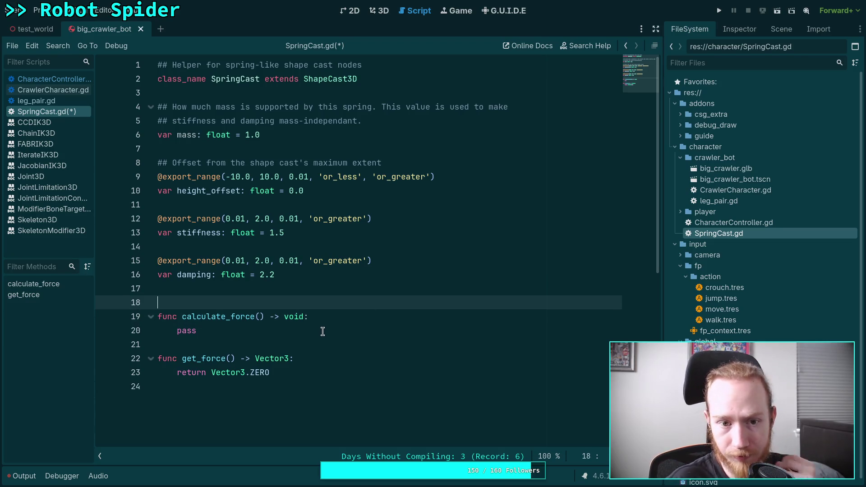
click(321, 331)
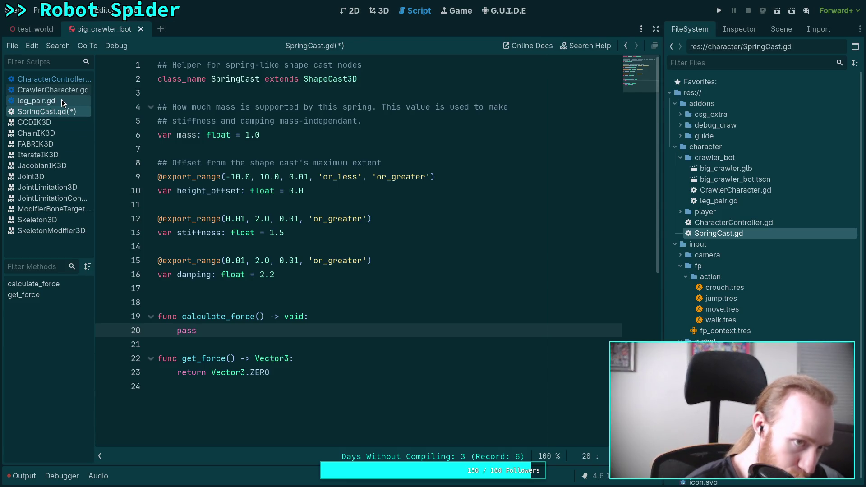
click(72, 91)
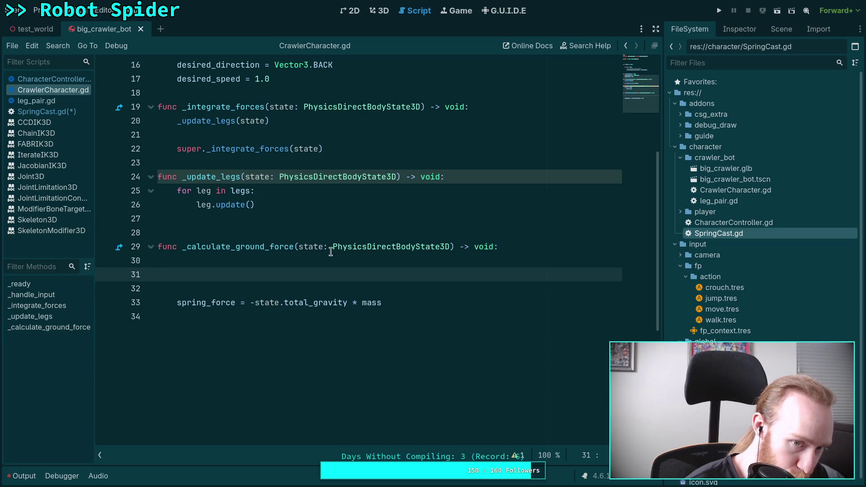
click(72, 82)
scroll(227, 197, up, 2)
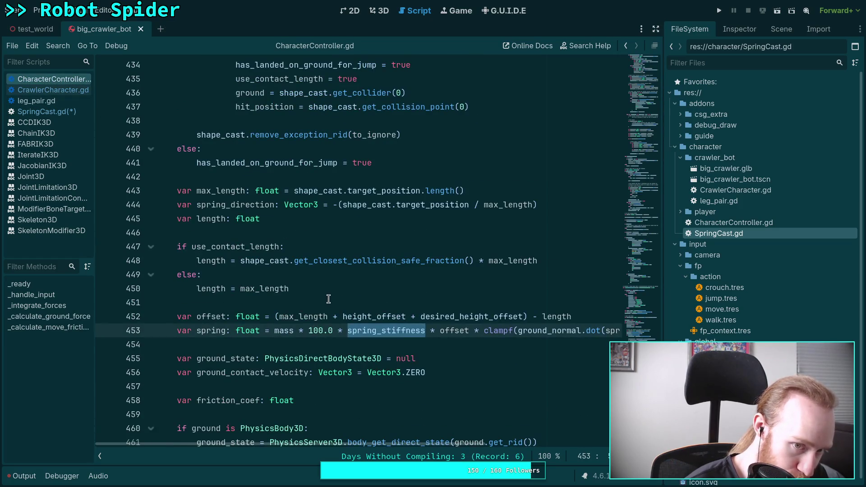
double_click(228, 200)
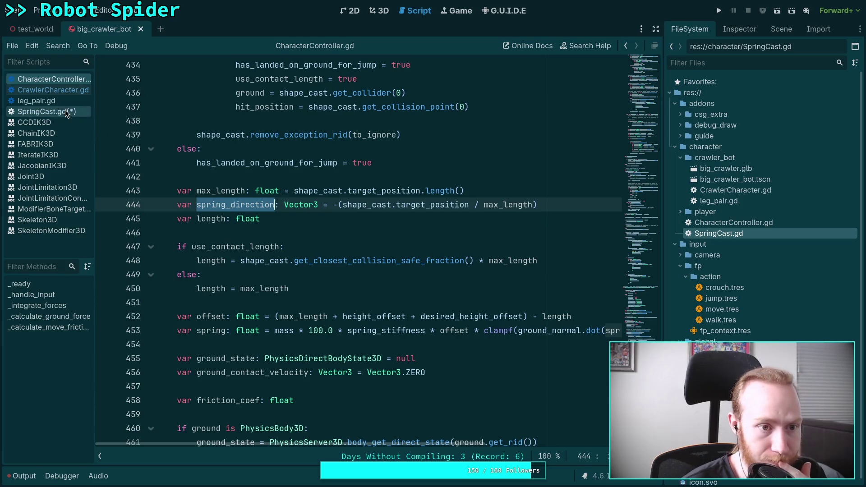
click(50, 112)
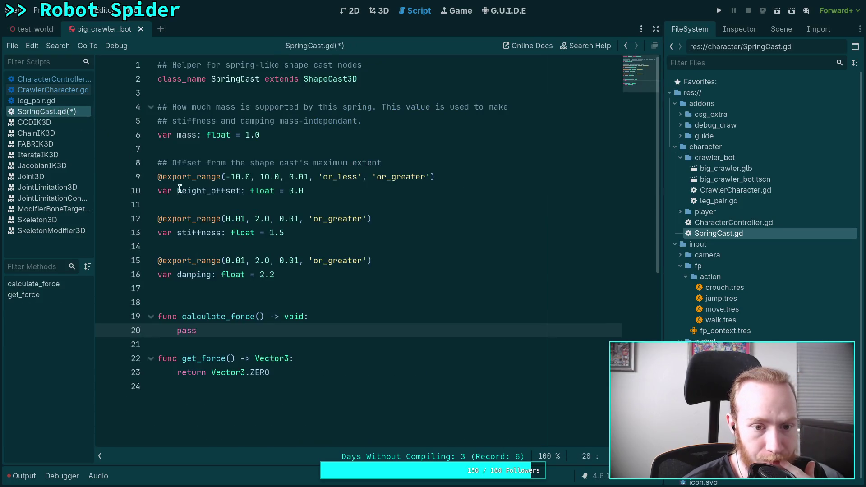
click(319, 318)
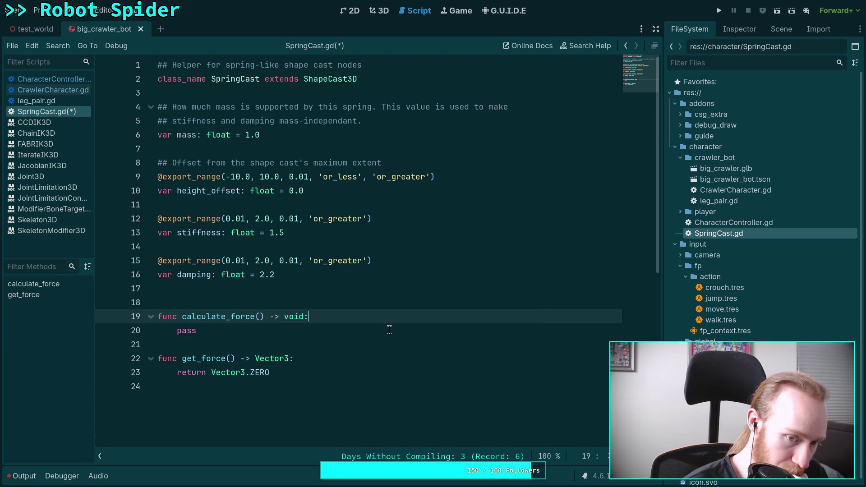
Step: Add a 'func update_spring() -> void:' stub with pass above calculate_force
key(Up)
key(Up)
key(Return)
key(Return)
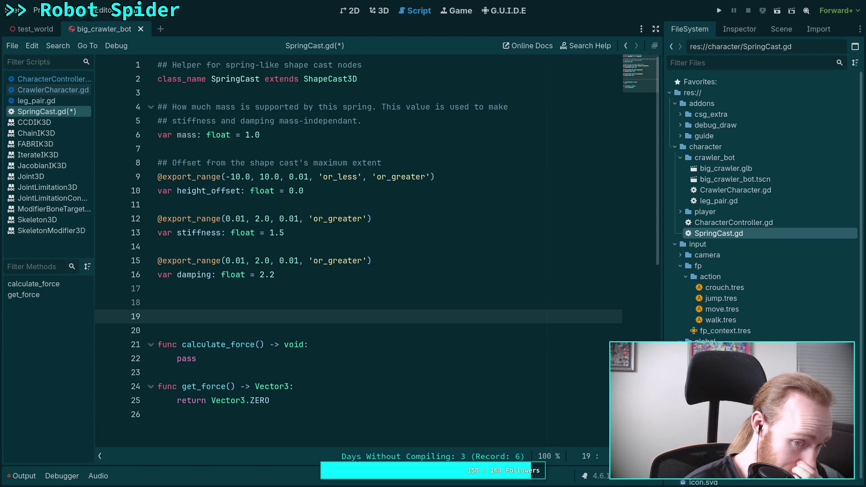
text(f)
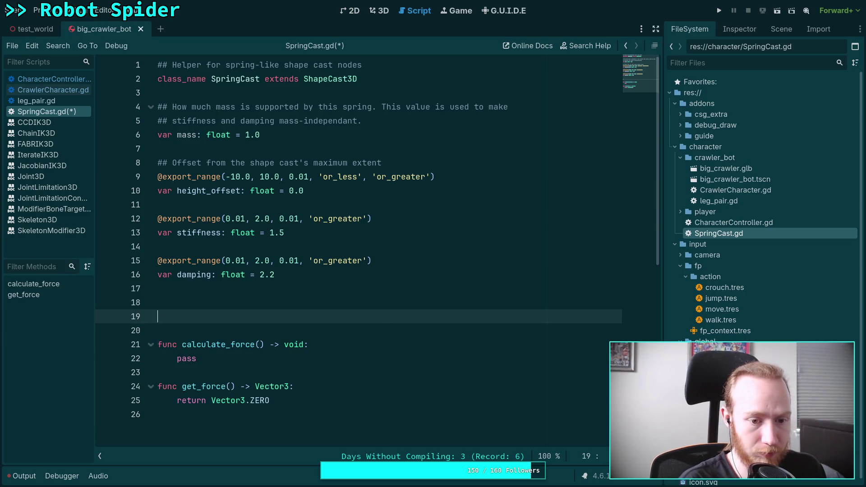
text(unc )
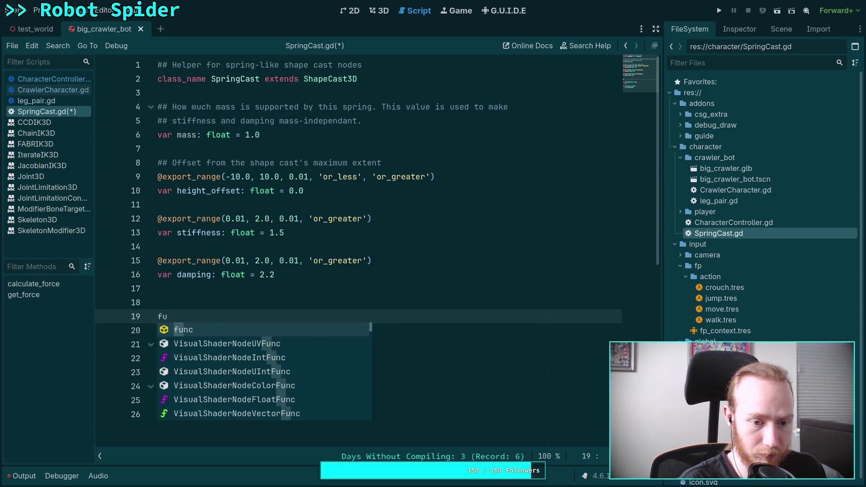
text(update_s)
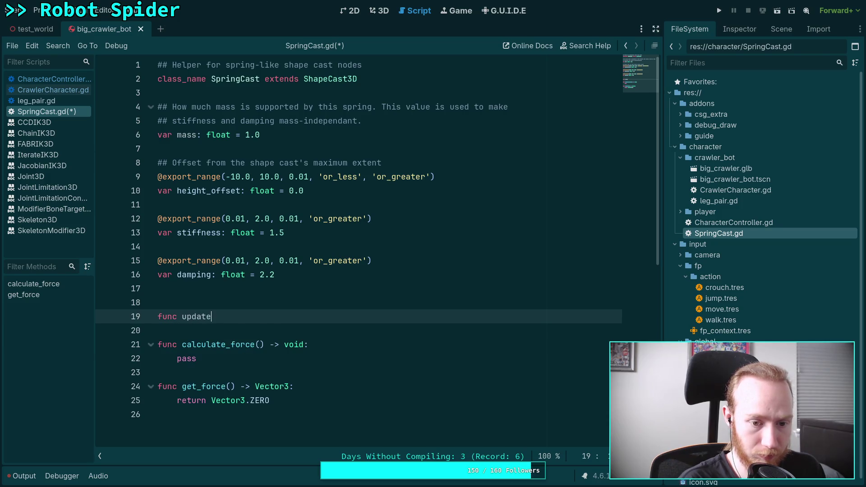
text(pring() -> )
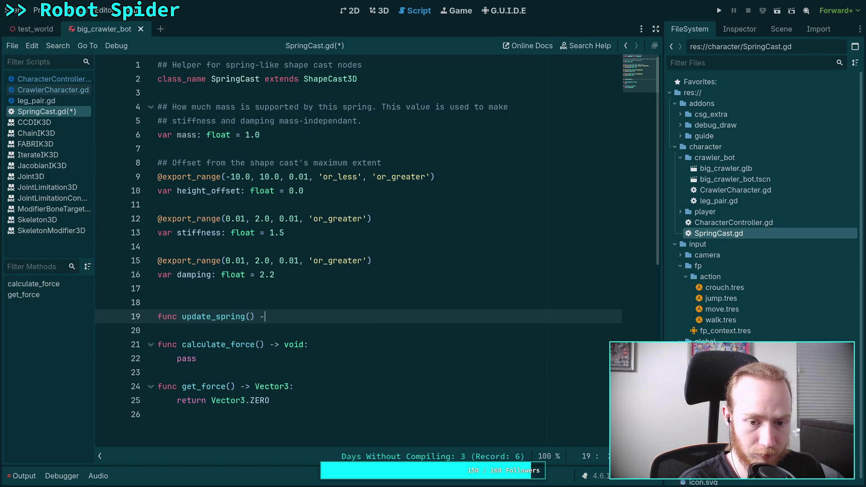
text(void:)
key(Return)
text(ass)
Step: Document update_spring with '## Call this when changing the direction or length of a spring'
click(158, 303)
key(Return)
text(## C)
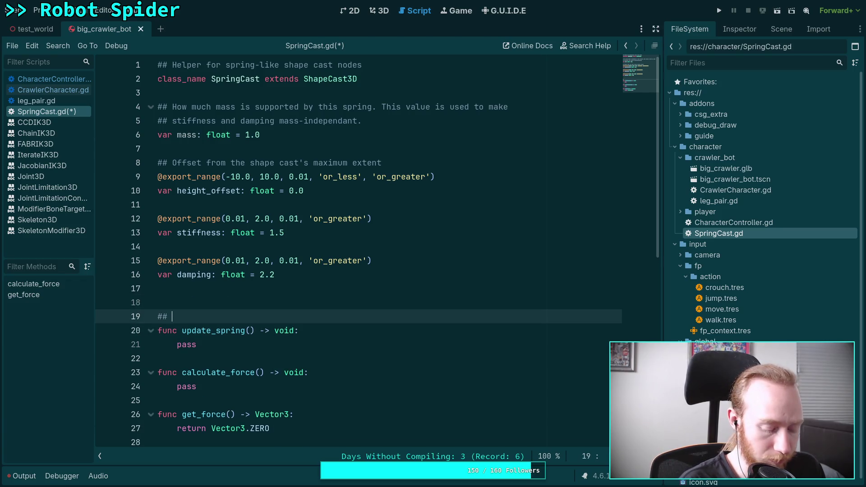
text(all this when ch)
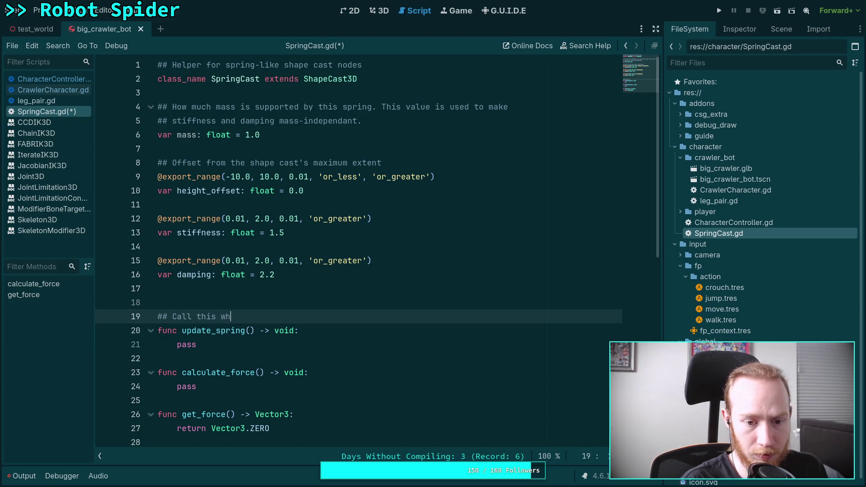
text(anging the direction or )
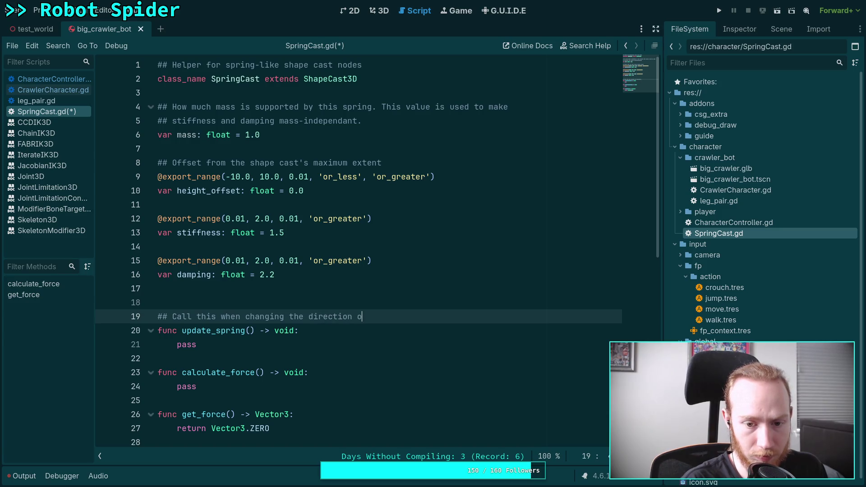
text(length of a spring)
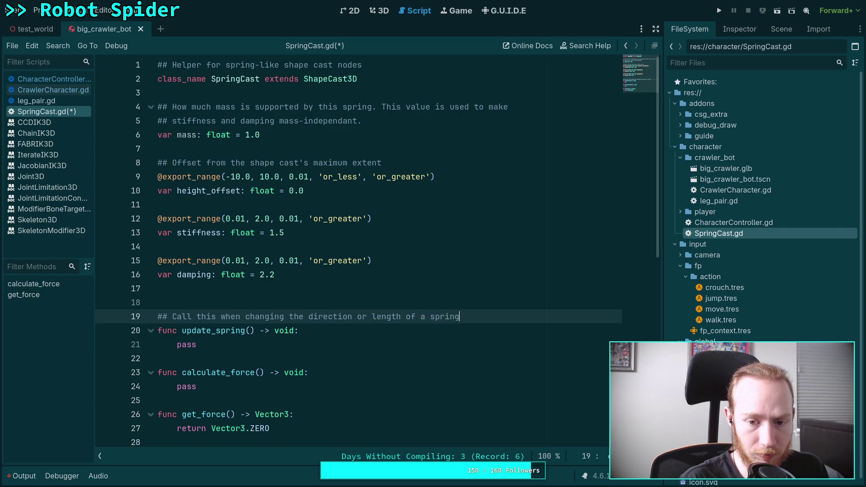
scroll(311, 348, down, 2)
click(296, 278)
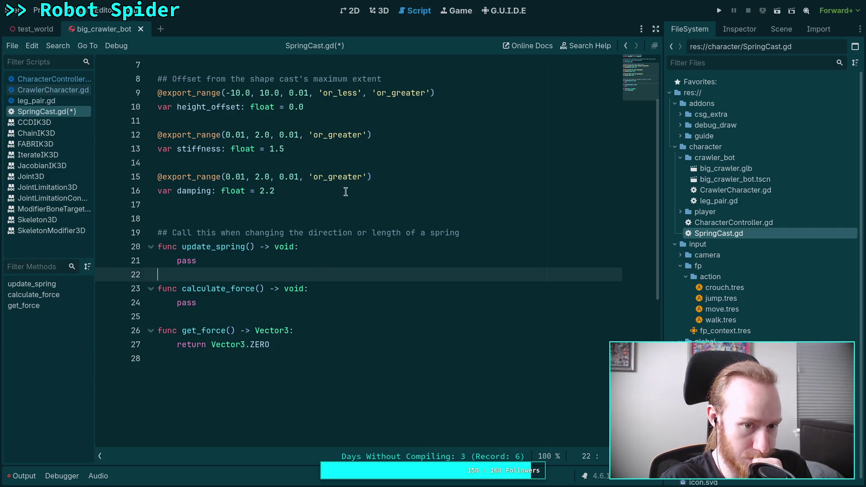
click(352, 210)
Step: Below damping, declare 'var spring_direction: Vector3' and 'var max_length: float'
key(Return)
key(Return)
key(Up)
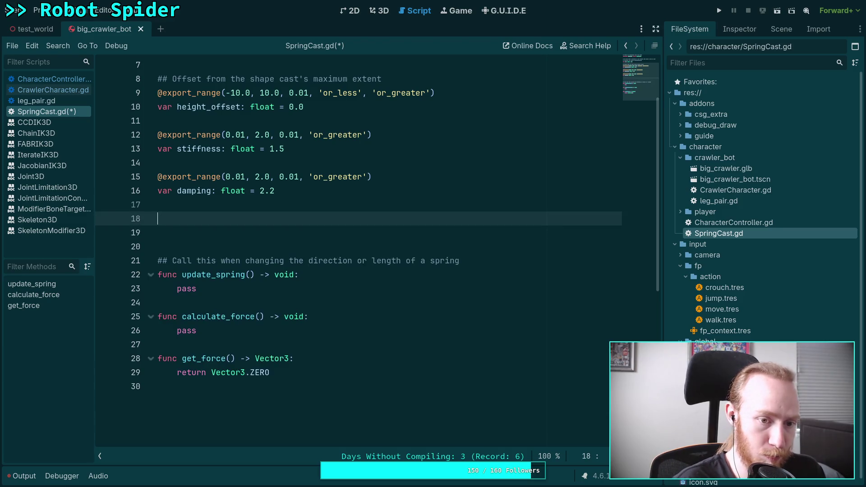
key(Return)
text(var spring_direc)
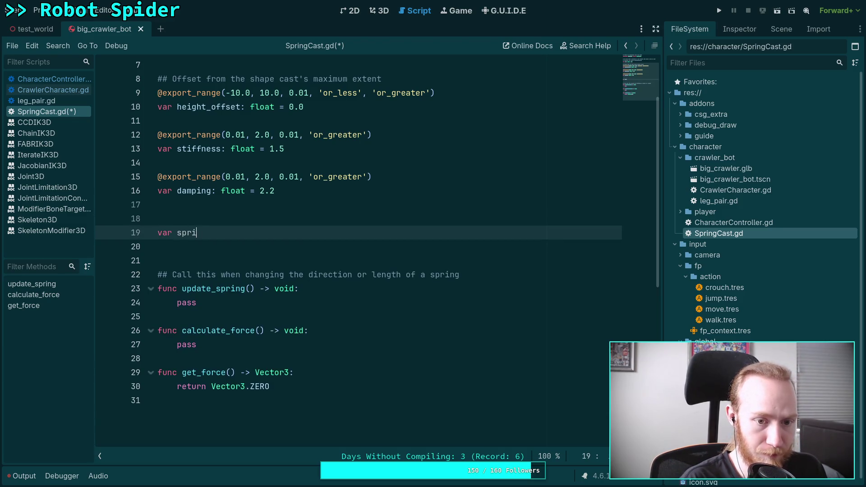
text(tion: Vect)
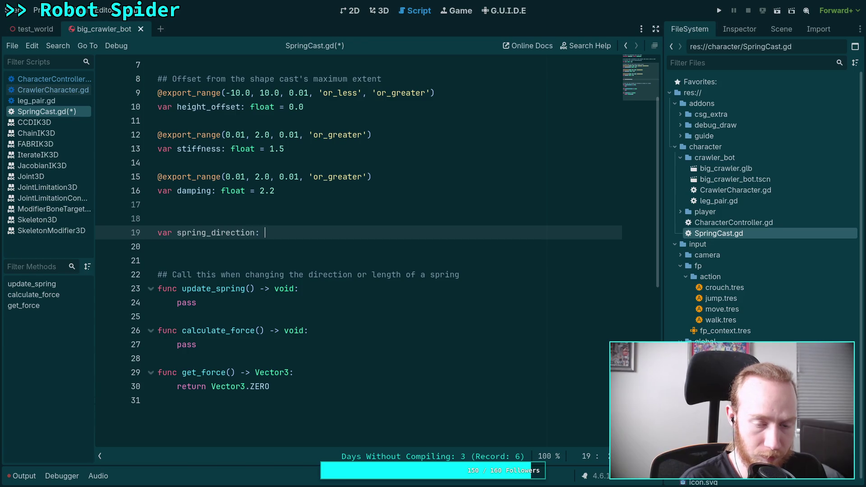
text(or3)
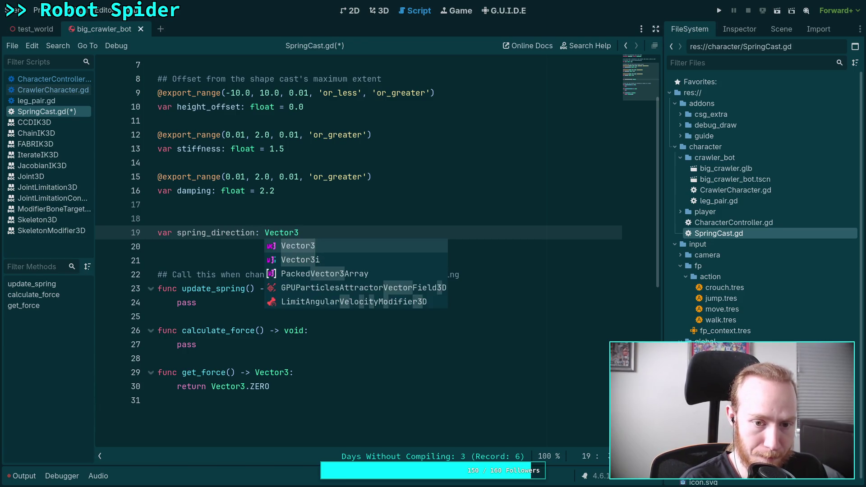
key(Return)
key(Return)
text(var spring_l)
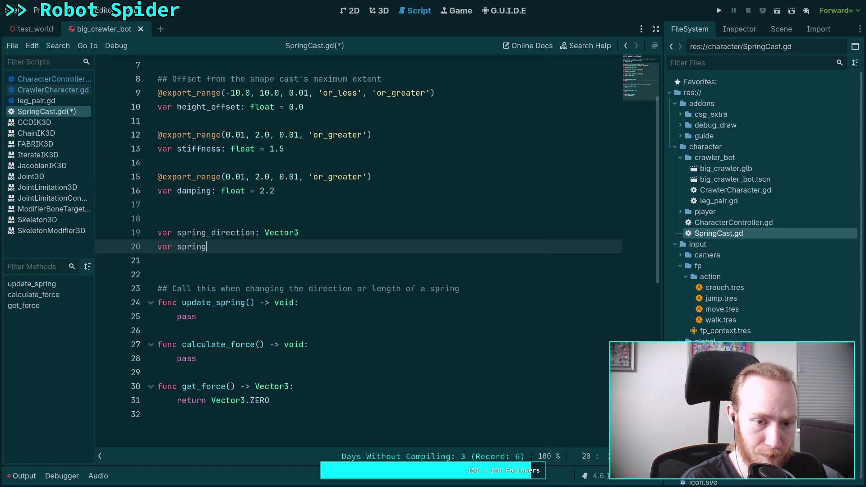
text(eng)
key(BackSpace)
key(BackSpace)
key(BackSpace)
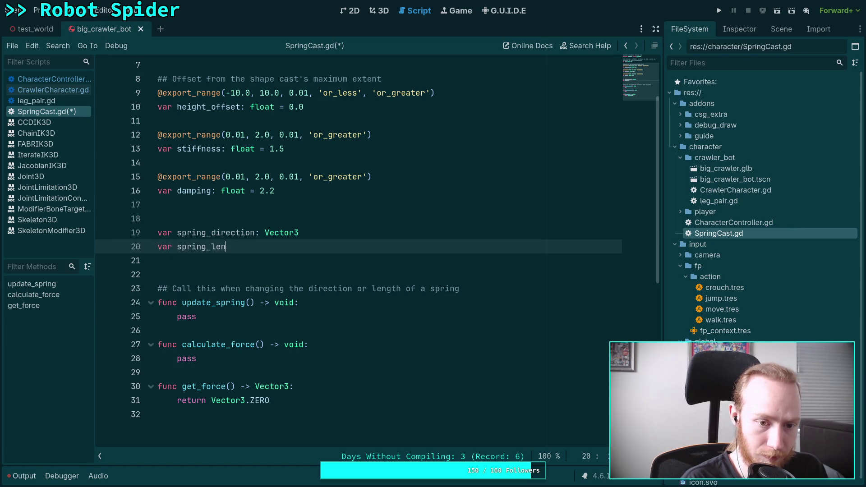
text(max_leng)
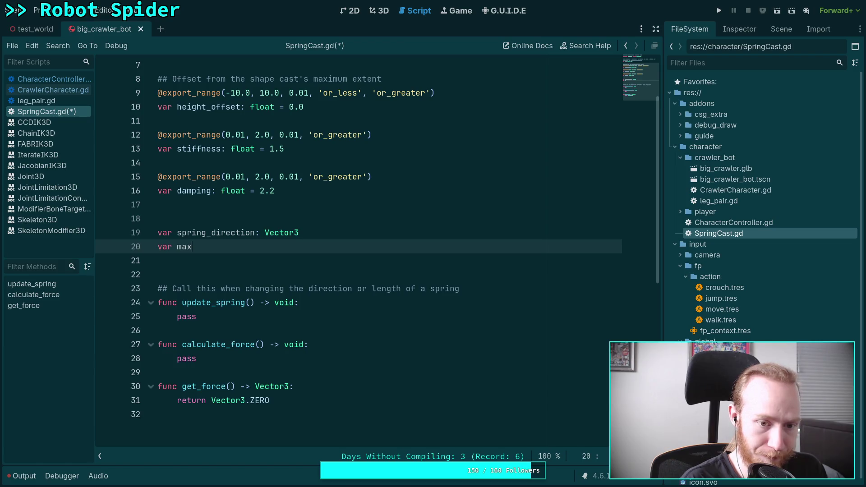
text(th: Ve)
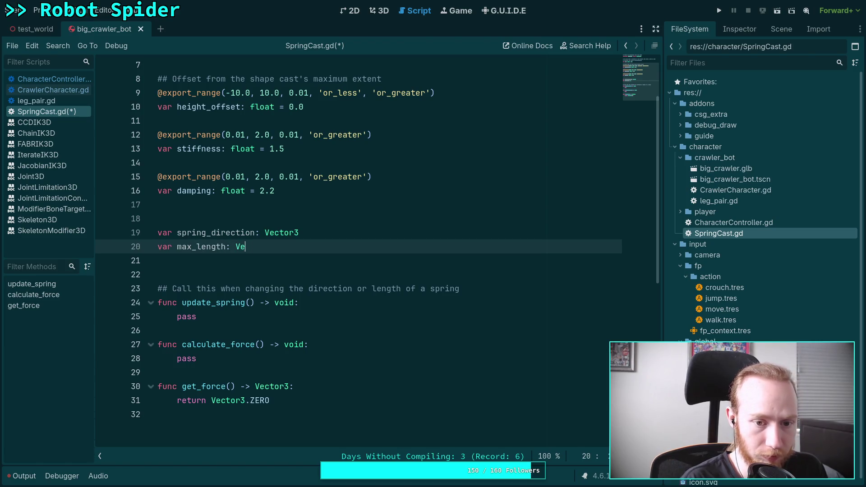
key(BackSpace)
key(BackSpace)
text(float)
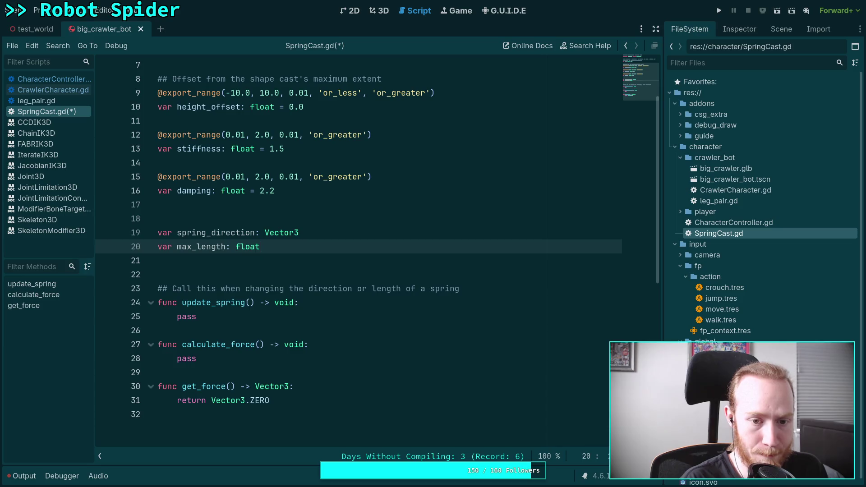
click(192, 218)
Step: Switch through CrawlerCharacter.gd to the leg_pair.gd script
click(348, 306)
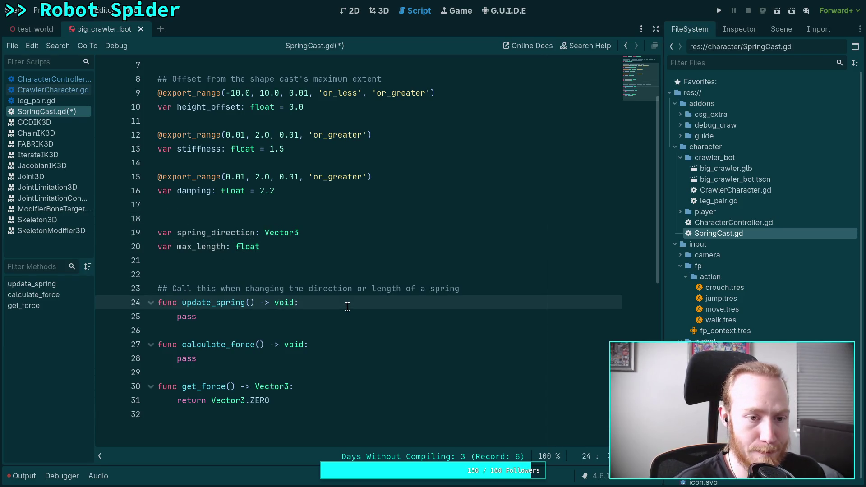
click(51, 90)
click(58, 100)
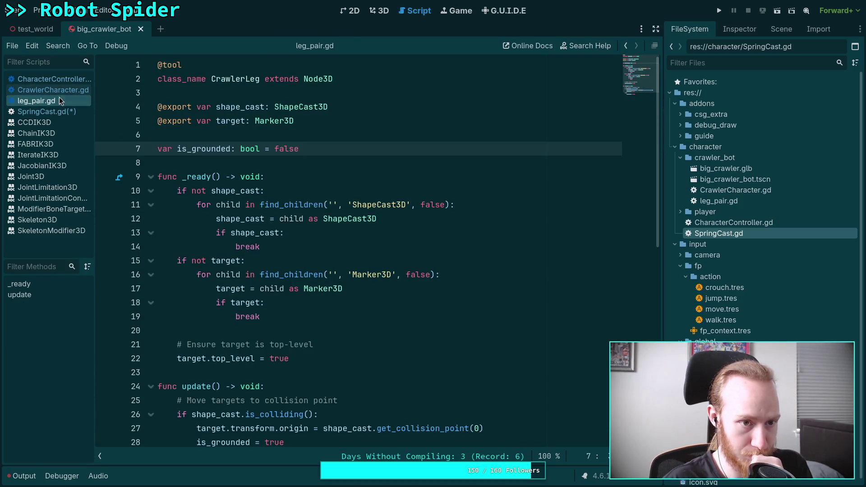
Step: Copy CharacterController.gd's max_length and spring_direction lines, then select pass in SpringCast.gd's update_spring
click(50, 79)
scroll(541, 262, up, 1)
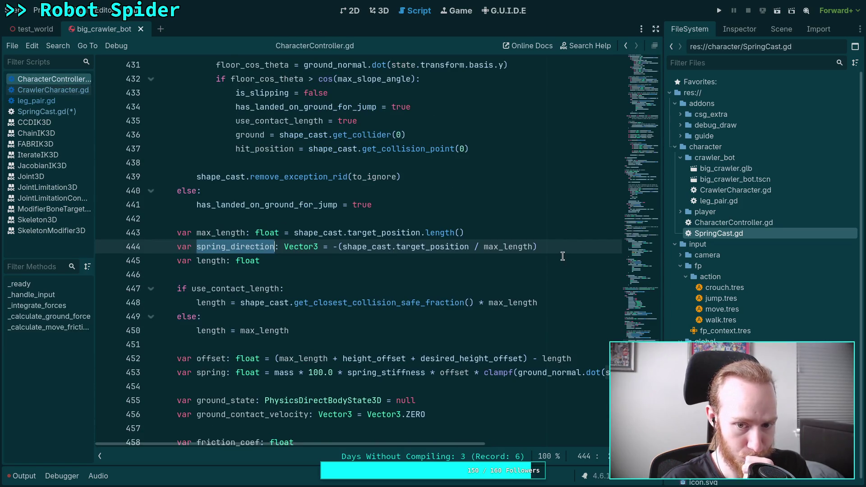
drag(558, 247, 176, 235)
right_click(236, 235)
click(253, 275)
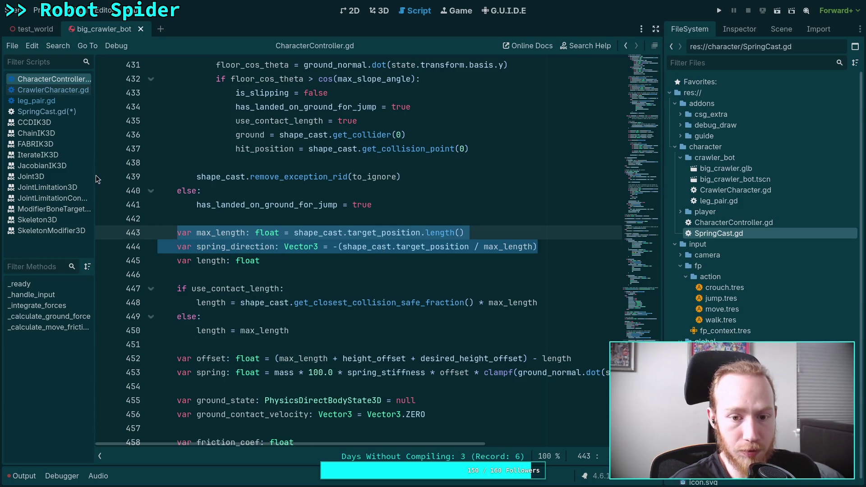
click(46, 111)
double_click(180, 317)
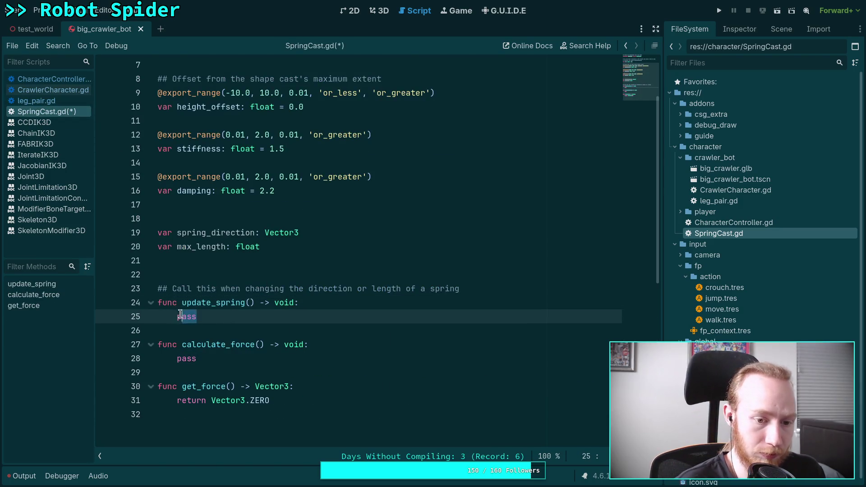
Step: Replace pass with max_length and spring_direction assignments from target_position, dropping var, types and shape_cast
key(ctrl+v)
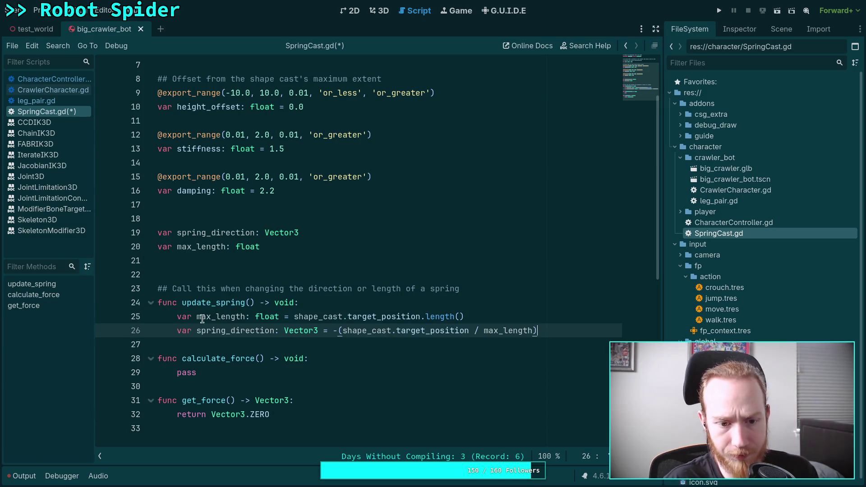
mouse_move(198, 316)
mouse_down()
mouse_move(177, 317)
mouse_move(293, 322)
mouse_up()
key(BackSpace)
key(BackSpace)
key(BackSpace)
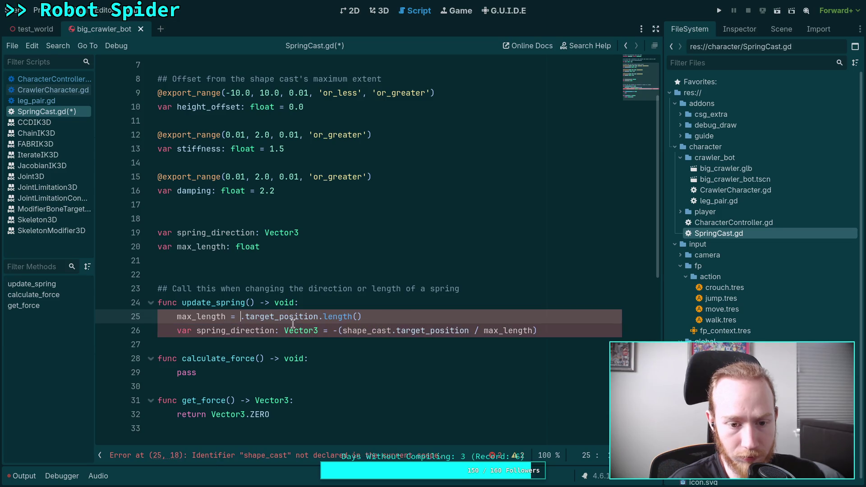
drag(177, 331, 197, 332)
key(BackSpace)
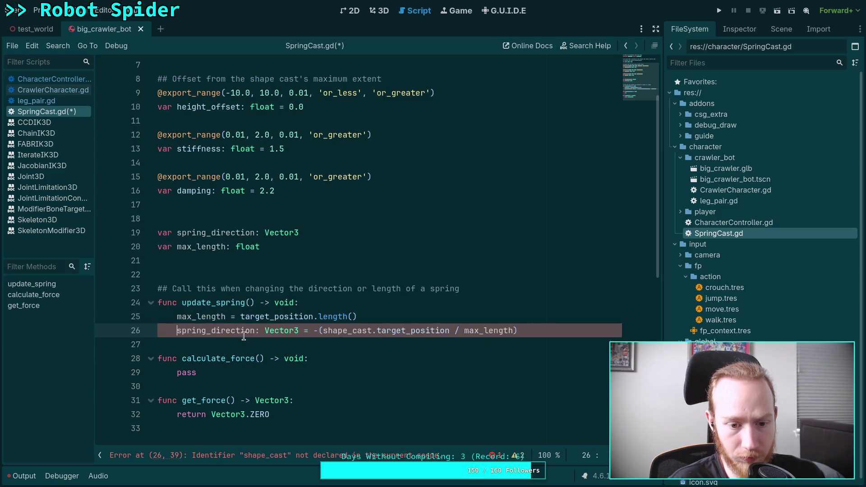
drag(255, 331, 335, 332)
key(BackSpace)
key(BackSpace)
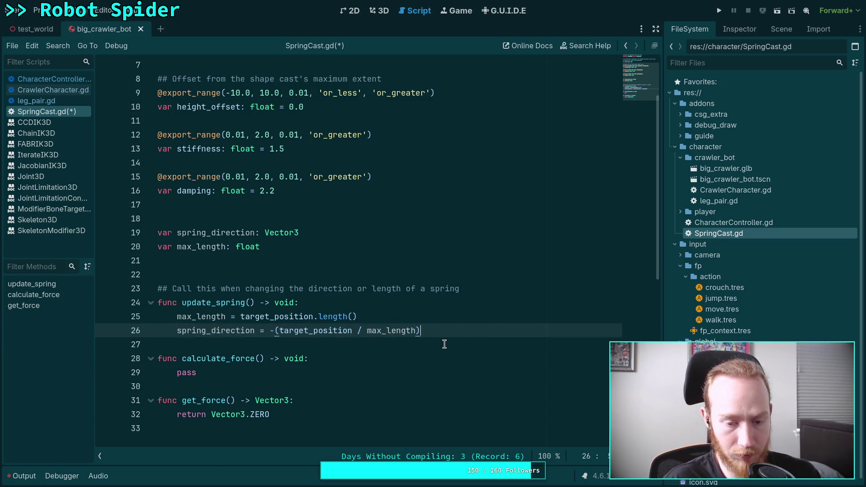
Step: Save SpringCast.gd and return to CharacterController.gd
scroll(444, 345, down, 1)
click(462, 302)
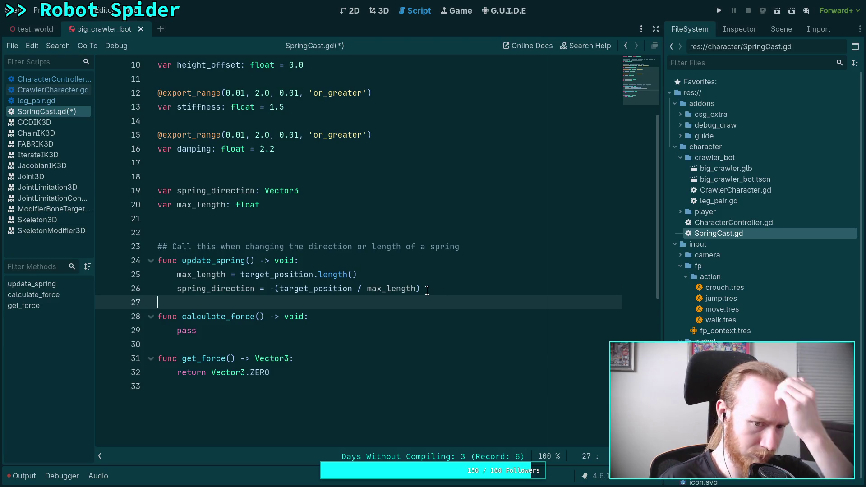
key(ctrl+s)
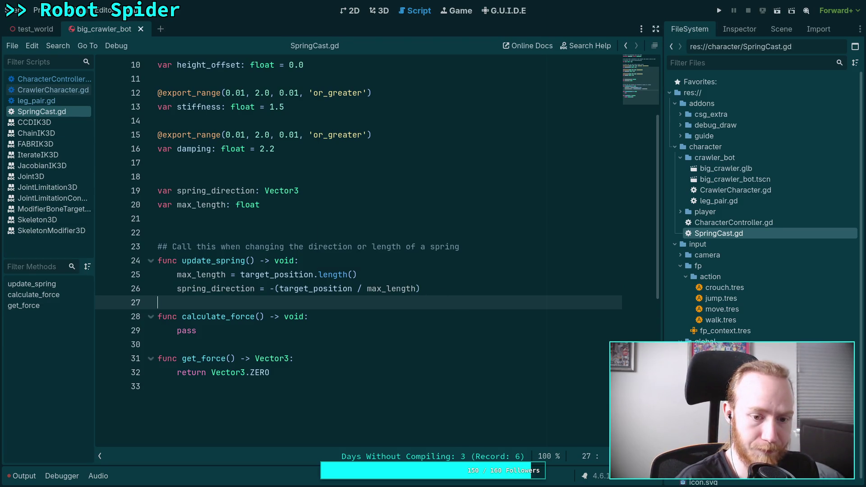
click(72, 80)
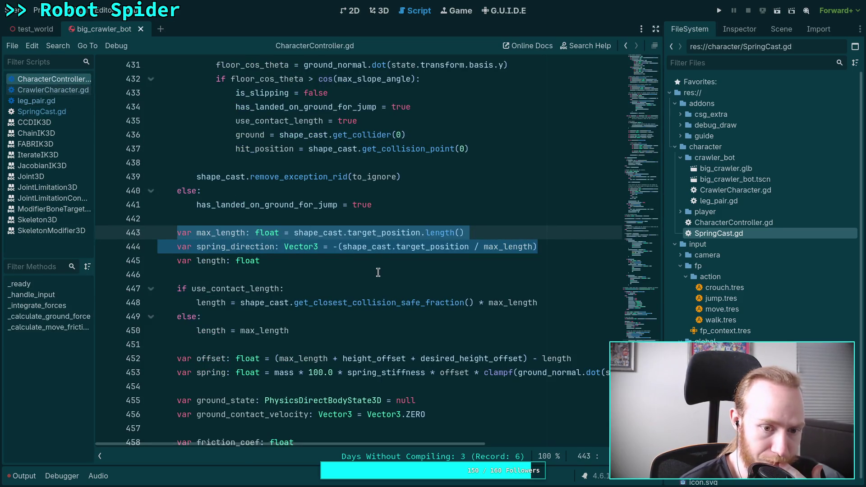
Step: Review the use_contact_length and get_closest_collision_safe_fraction code on lines 447–448
scroll(298, 294, down, 1)
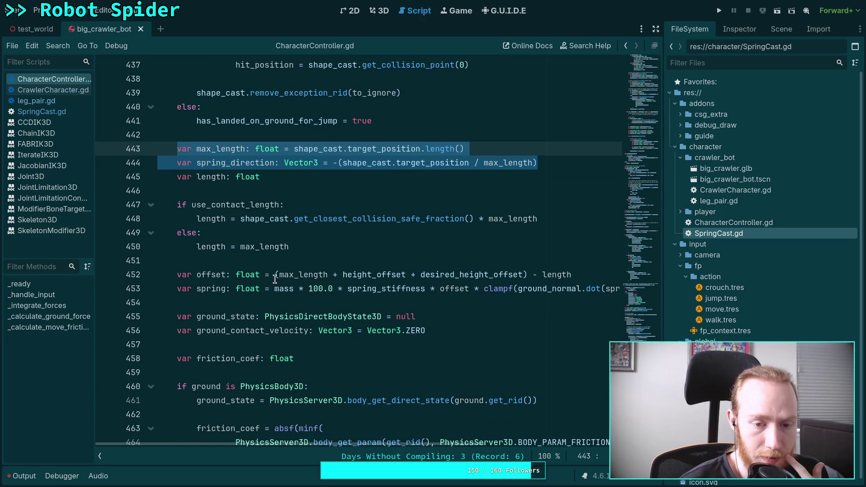
scroll(275, 275, up, 1)
scroll(275, 275, up, 1)
double_click(235, 331)
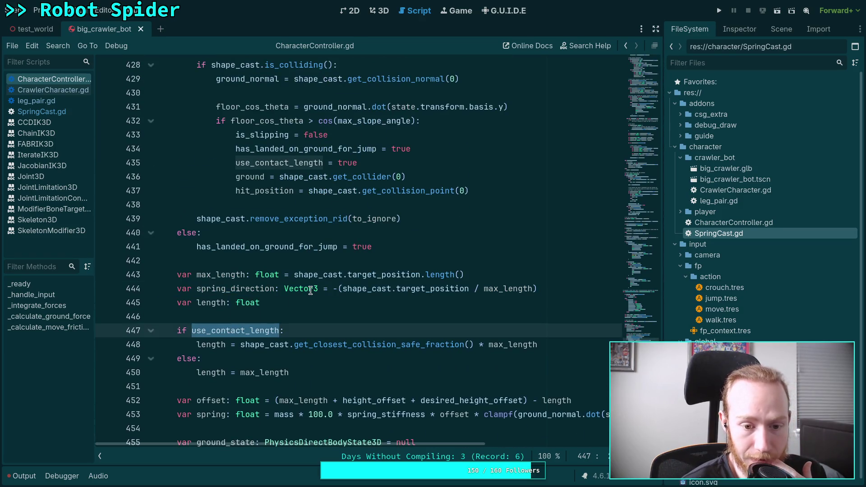
mouse_move(310, 290)
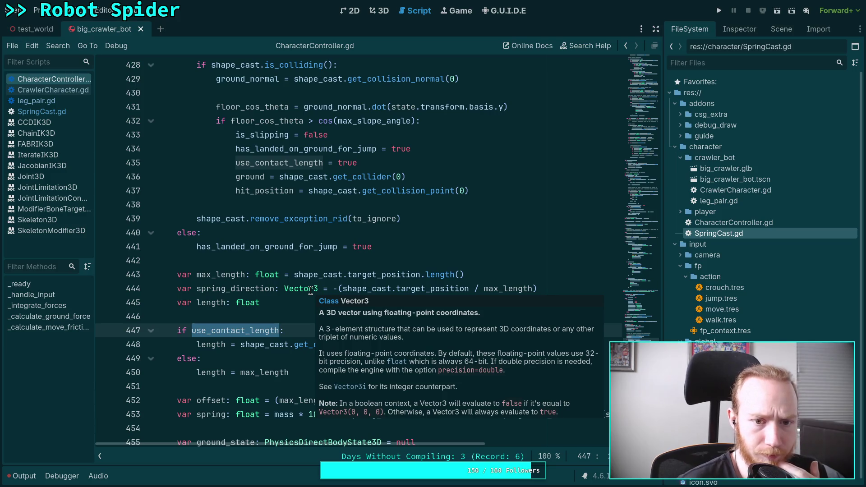
scroll(293, 275, up, 3)
scroll(284, 258, up, 2)
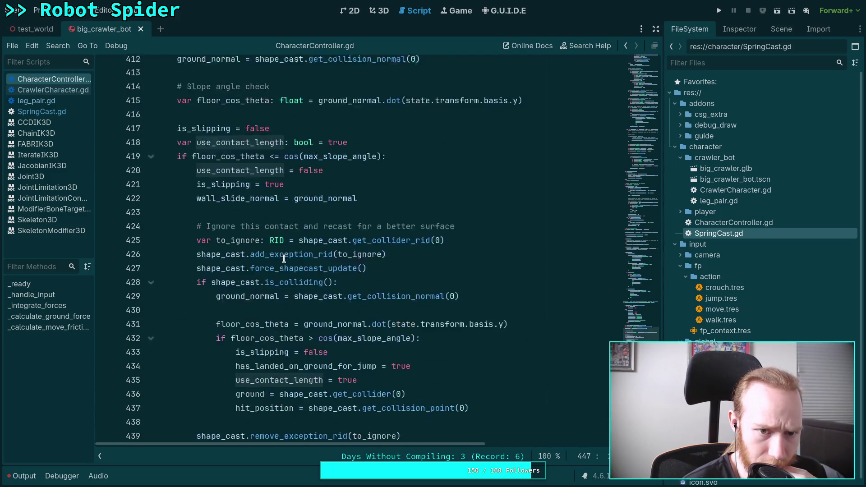
scroll(284, 258, up, 1)
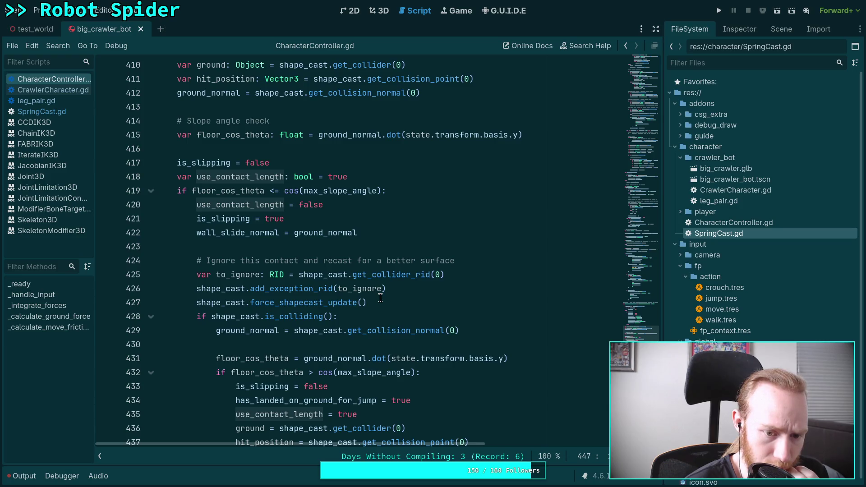
scroll(380, 297, down, 5)
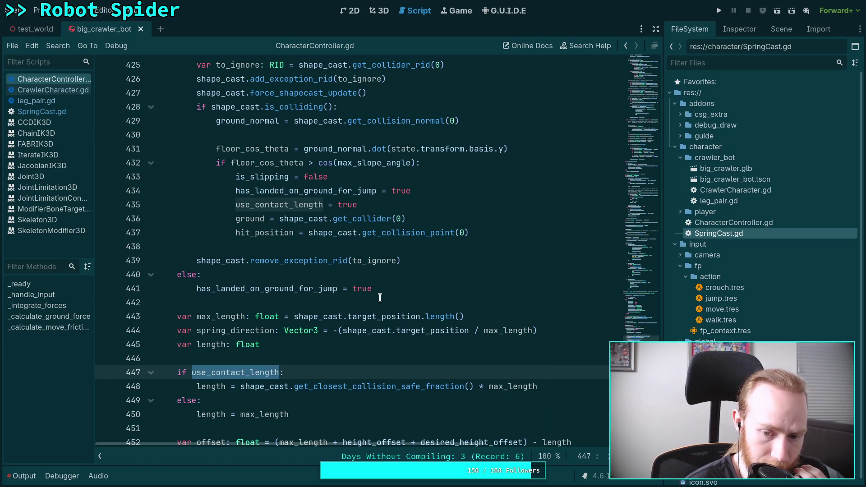
scroll(380, 298, up, 3)
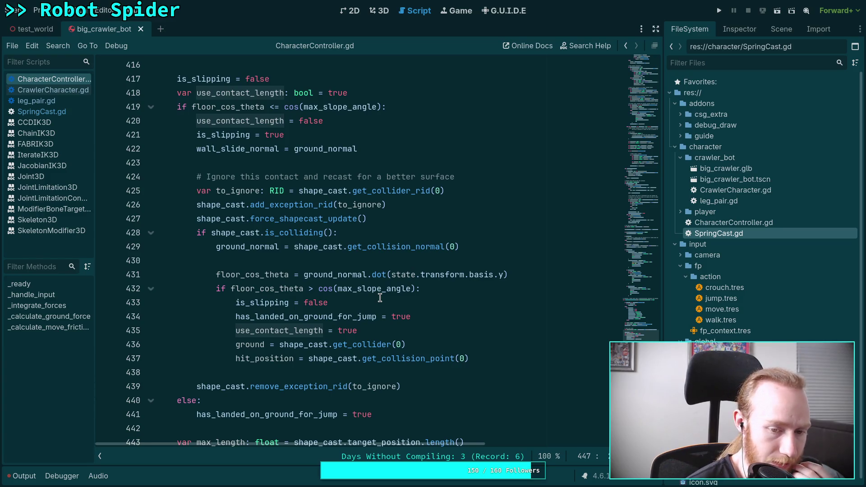
scroll(381, 298, down, 2)
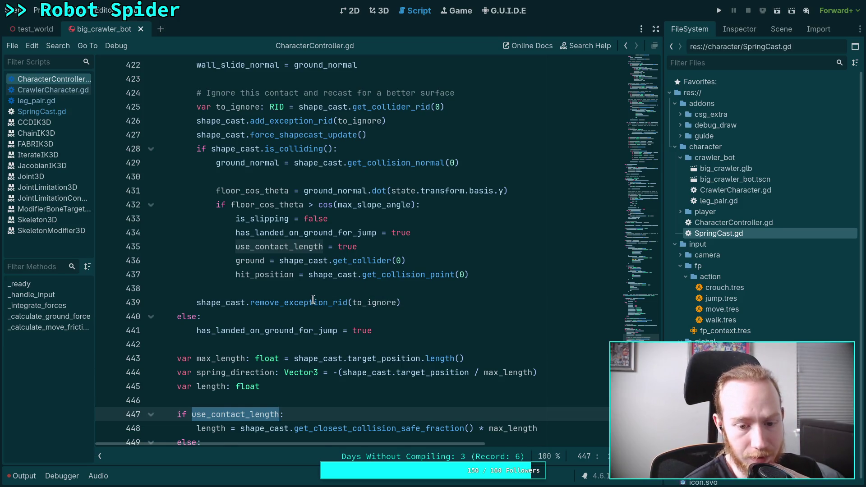
scroll(347, 286, down, 2)
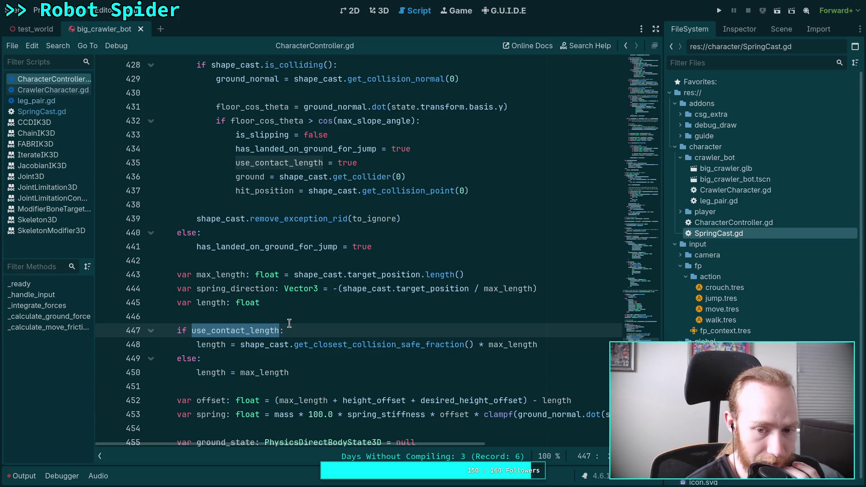
scroll(289, 323, down, 2)
mouse_move(247, 320)
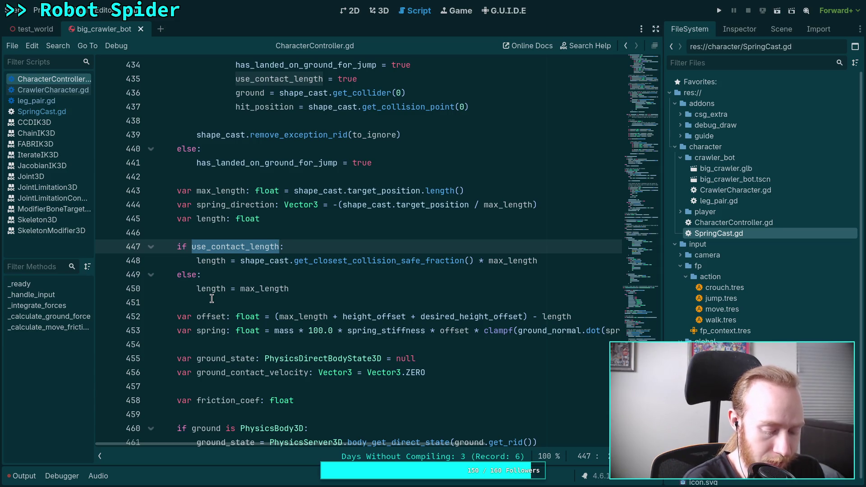
double_click(345, 262)
scroll(453, 370, down, 1)
scroll(463, 385, up, 5)
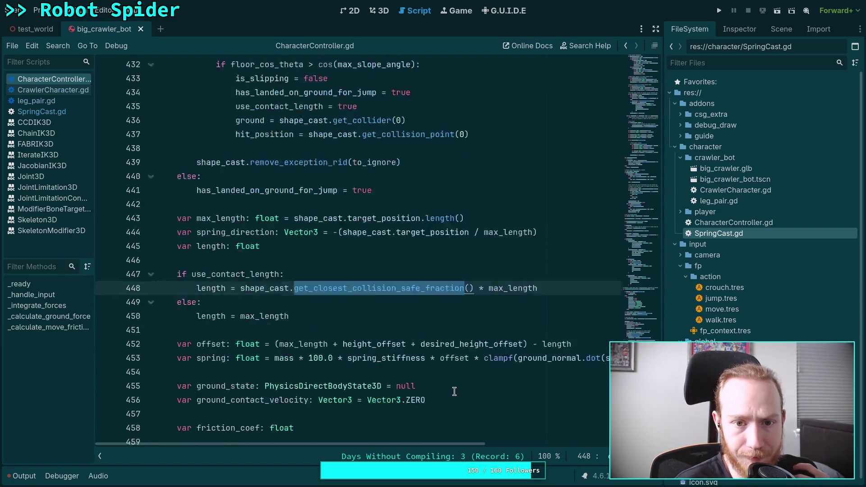
scroll(440, 424, down, 3)
mouse_move(439, 444)
mouse_down()
mouse_move(560, 457)
mouse_move(437, 446)
mouse_up()
Step: Select shape_cast on line 448 and search for it with Ctrl+F
click(266, 289)
click(265, 302)
double_click(265, 302)
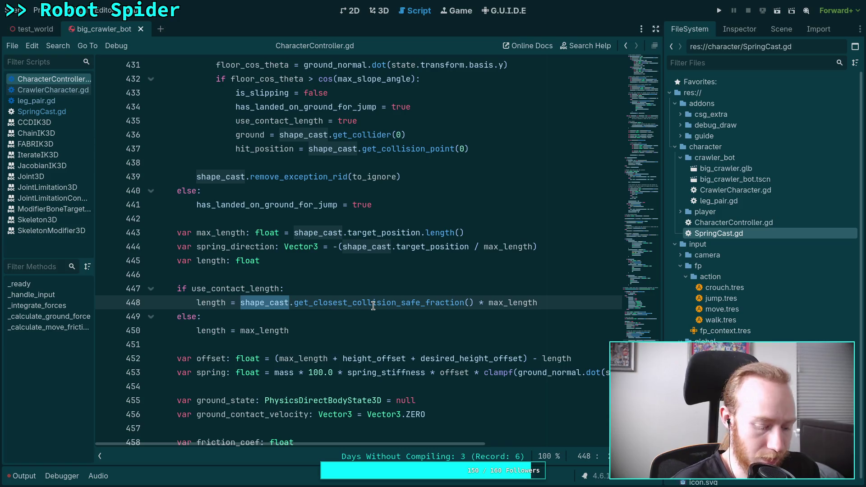
key(ctrl+f)
scroll(510, 353, down, 10)
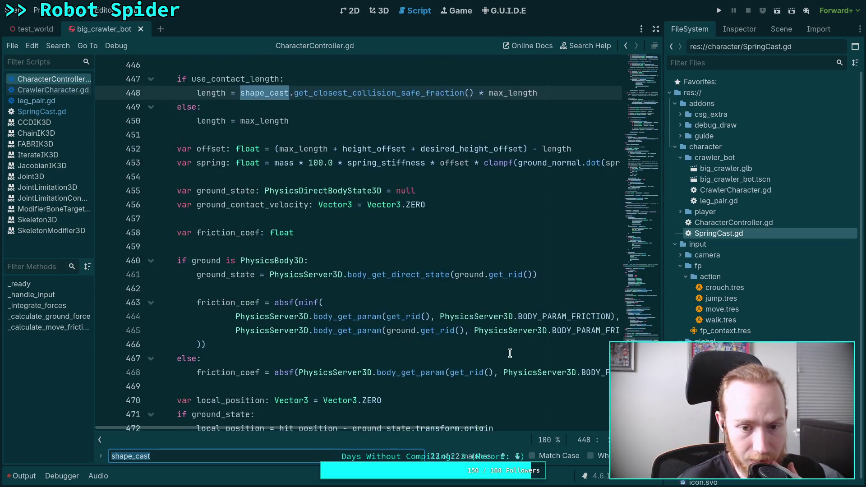
Step: Hide the script list and read through _calculate_ground_force's shape_cast slope recast and spring length code
click(99, 440)
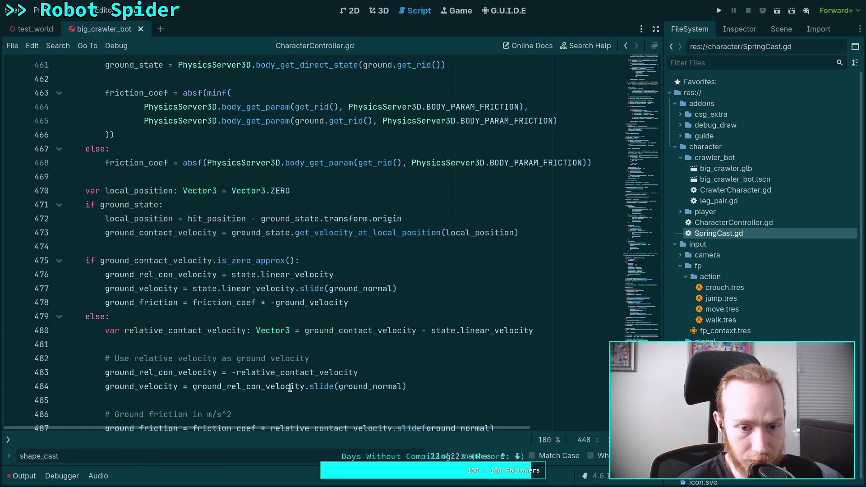
scroll(388, 364, down, 12)
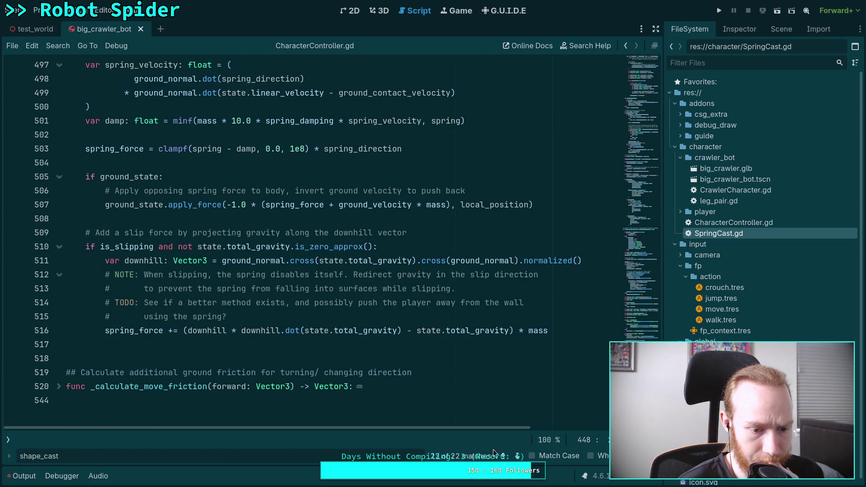
scroll(275, 297, up, 20)
scroll(274, 297, up, 10)
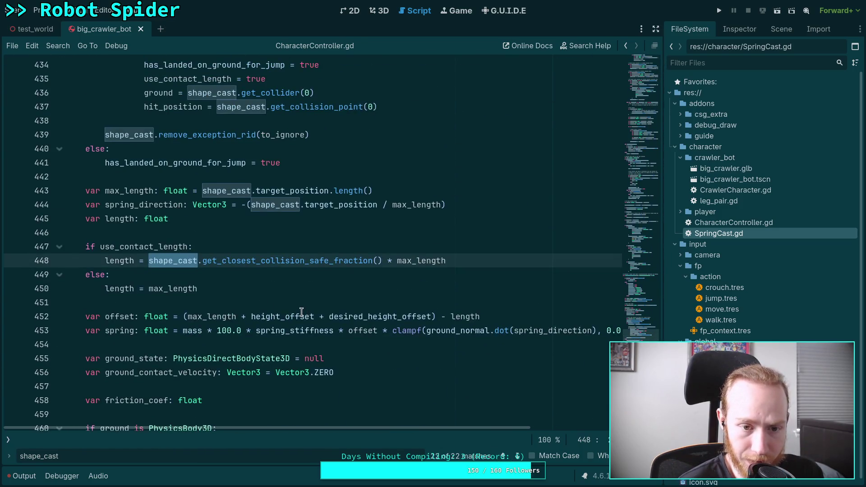
scroll(272, 308, up, 4)
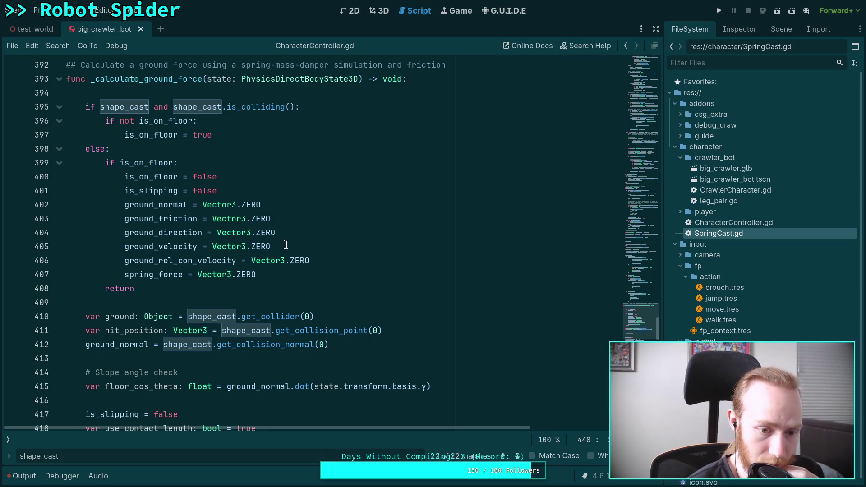
scroll(286, 243, down, 4)
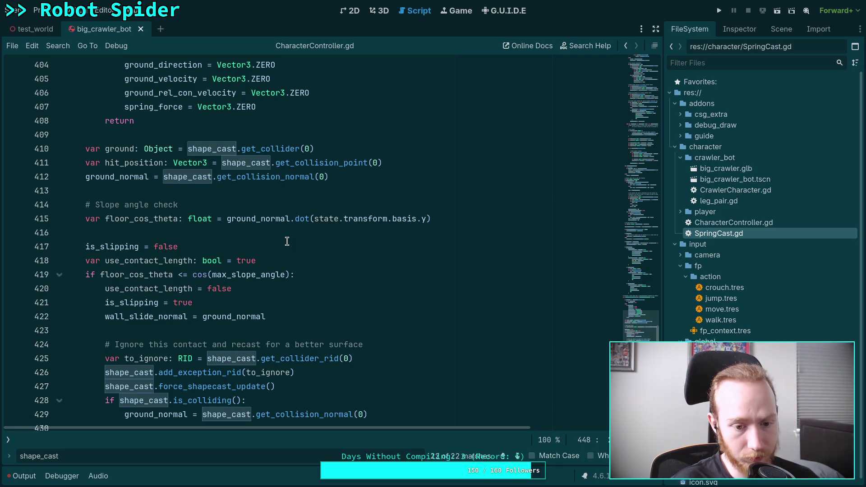
scroll(287, 241, down, 2)
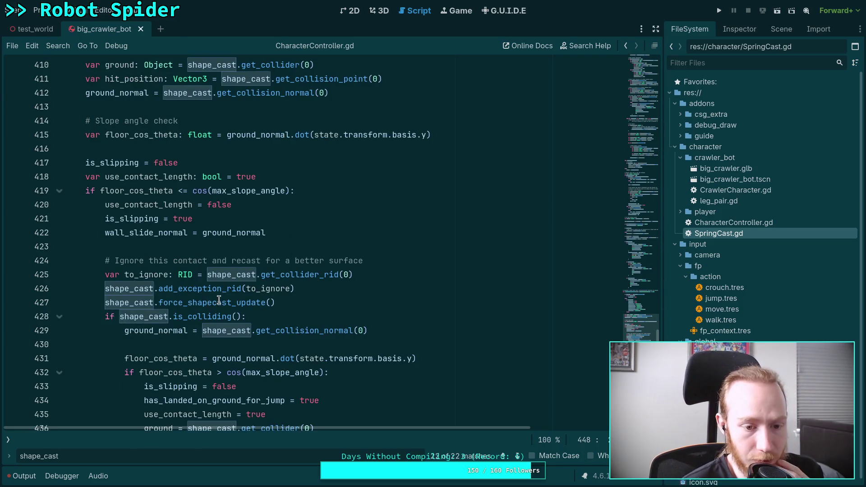
scroll(219, 300, down, 3)
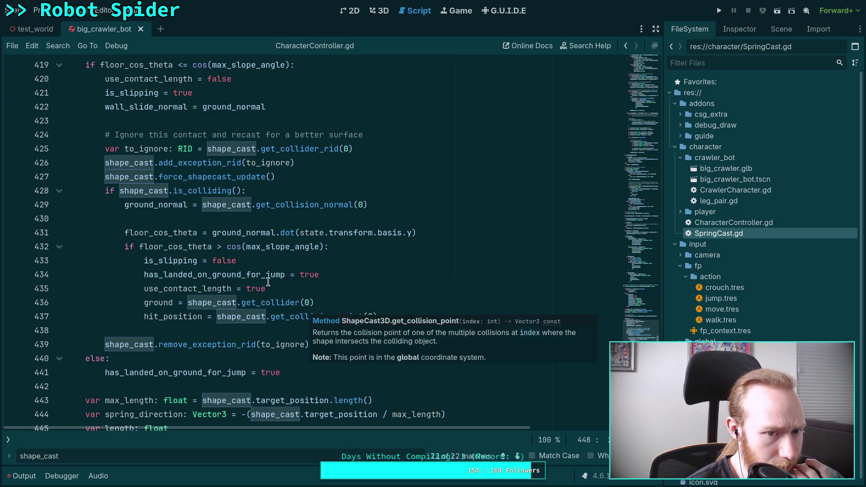
mouse_move(256, 276)
scroll(182, 270, down, 1)
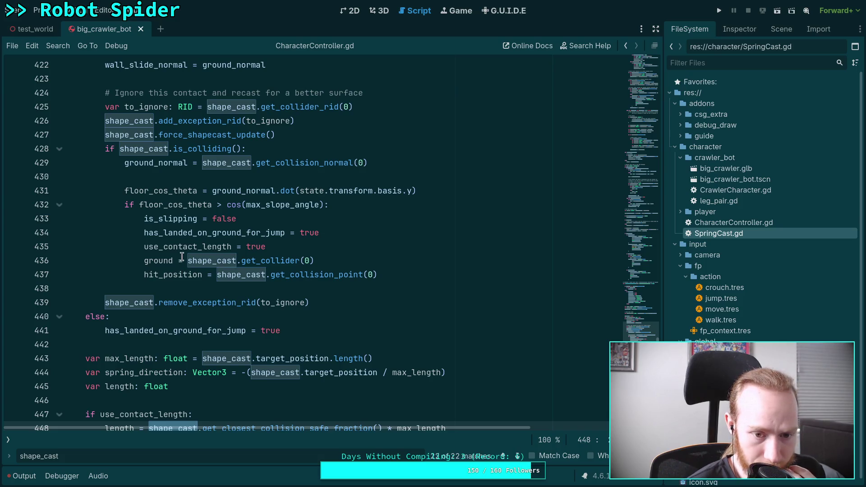
scroll(290, 279, down, 1)
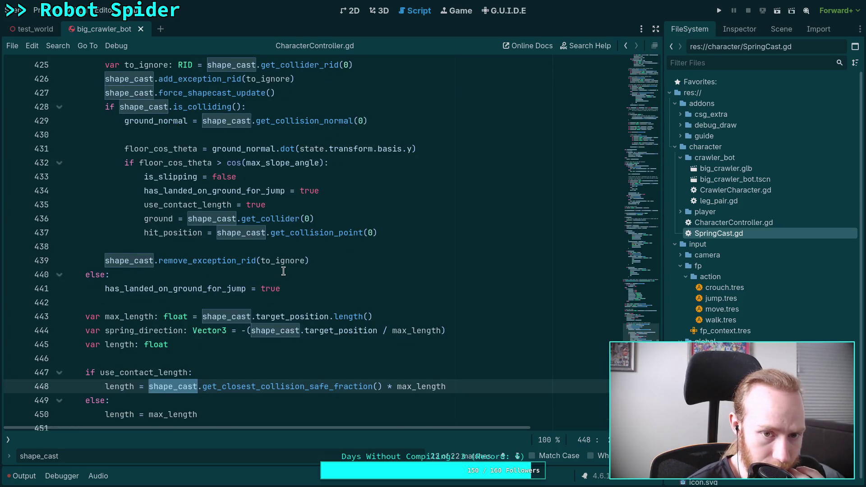
scroll(221, 259, down, 1)
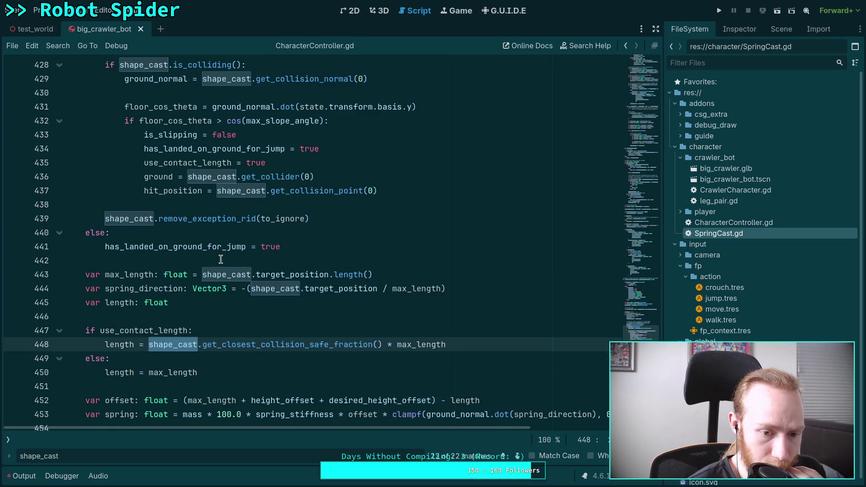
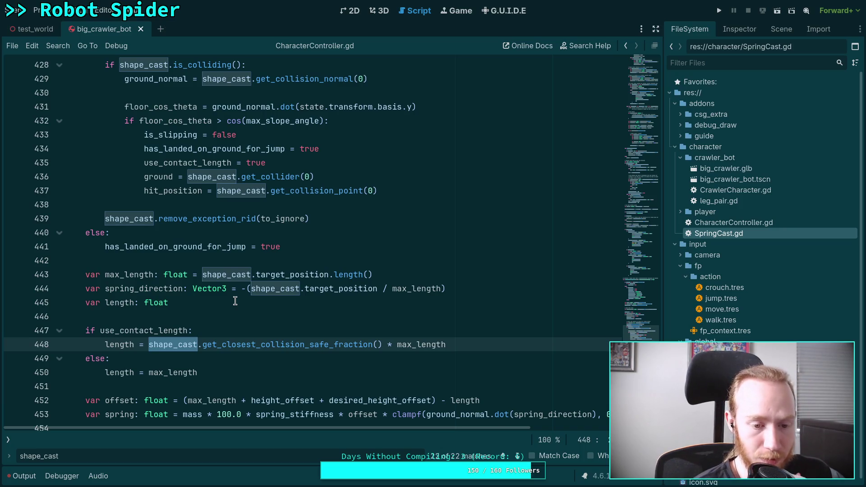
Step: Scroll through the ground-force code in CharacterController.gd and close the Vector3 documentation popup
scroll(278, 365, down, 3)
scroll(278, 364, down, 4)
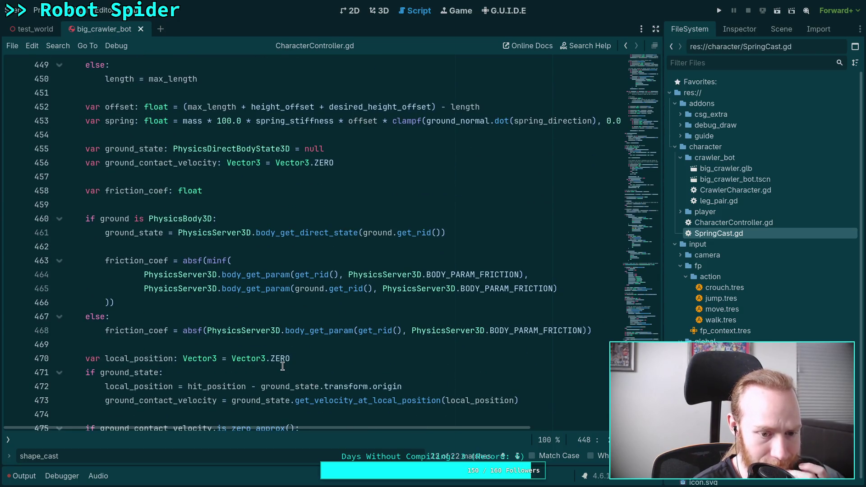
scroll(282, 366, down, 3)
scroll(282, 366, down, 4)
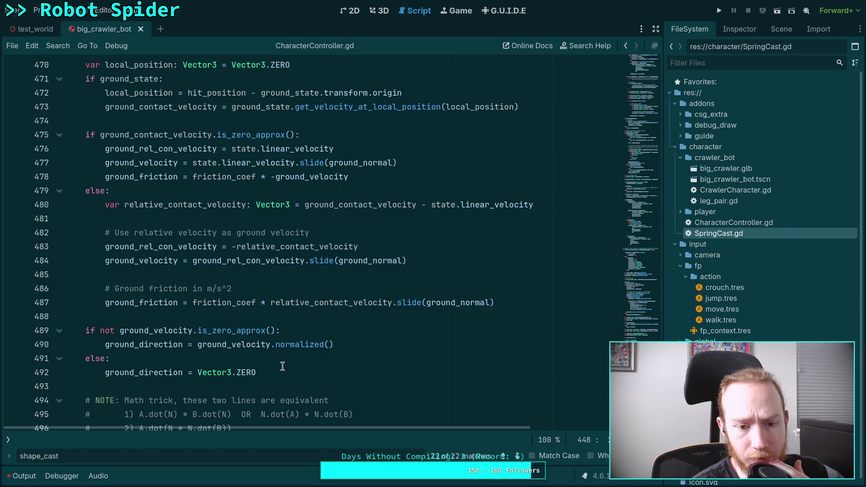
scroll(283, 365, down, 3)
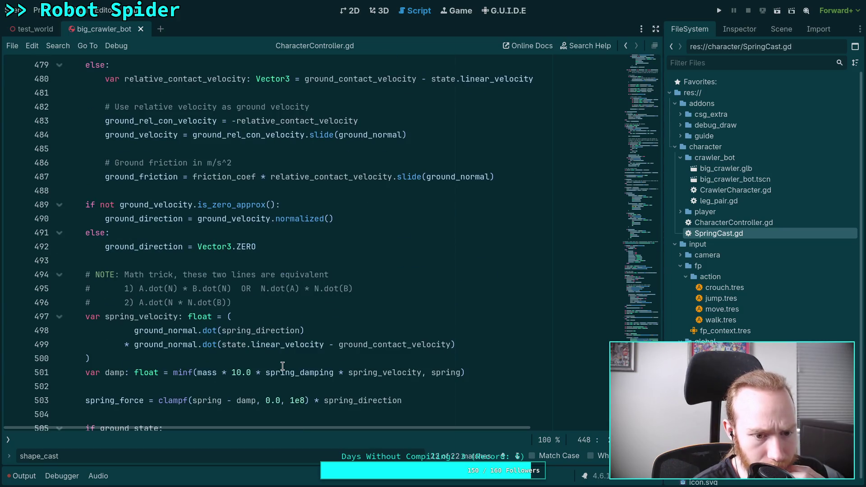
scroll(282, 365, down, 1)
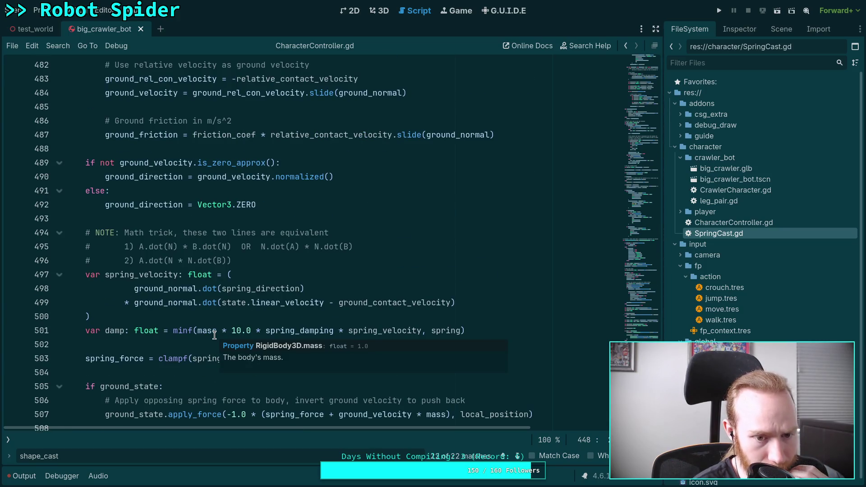
scroll(215, 335, up, 16)
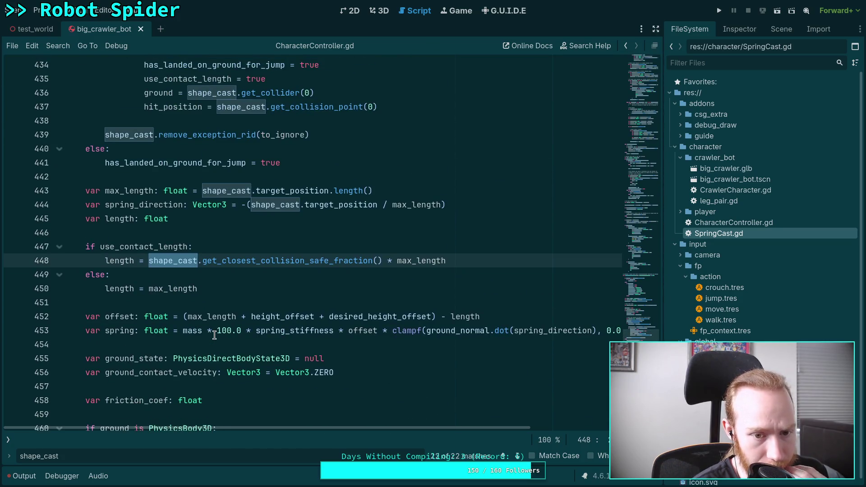
scroll(214, 335, up, 3)
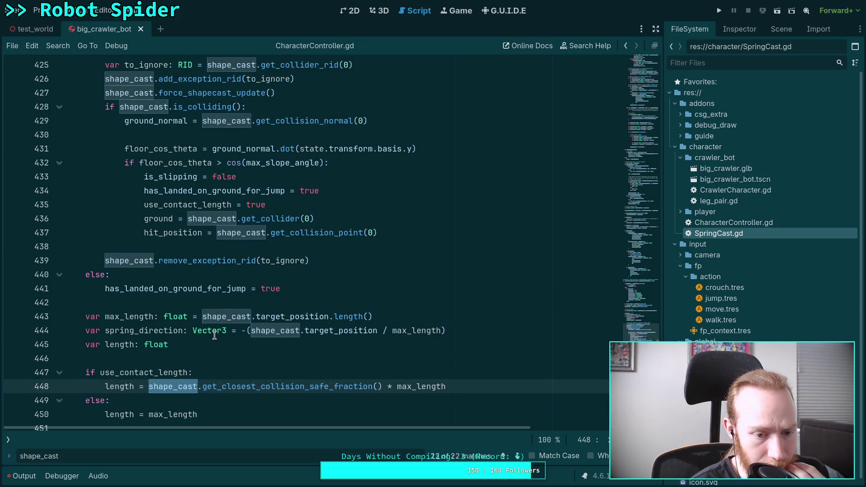
mouse_move(215, 334)
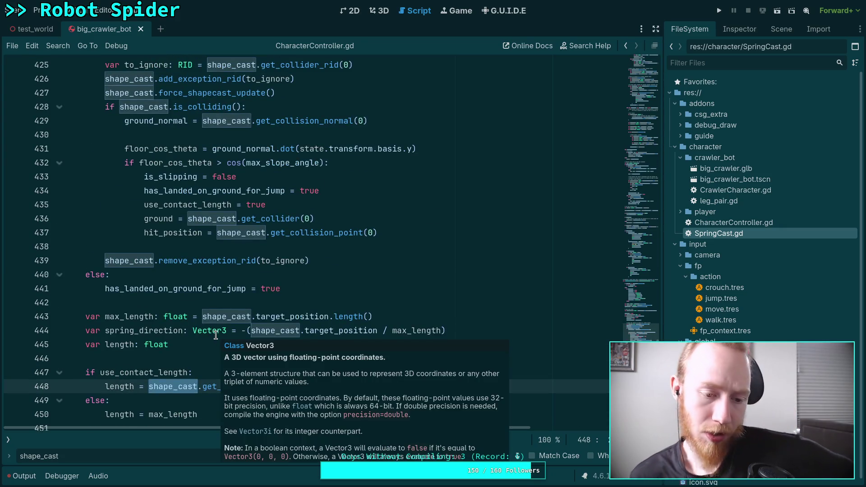
click(181, 354)
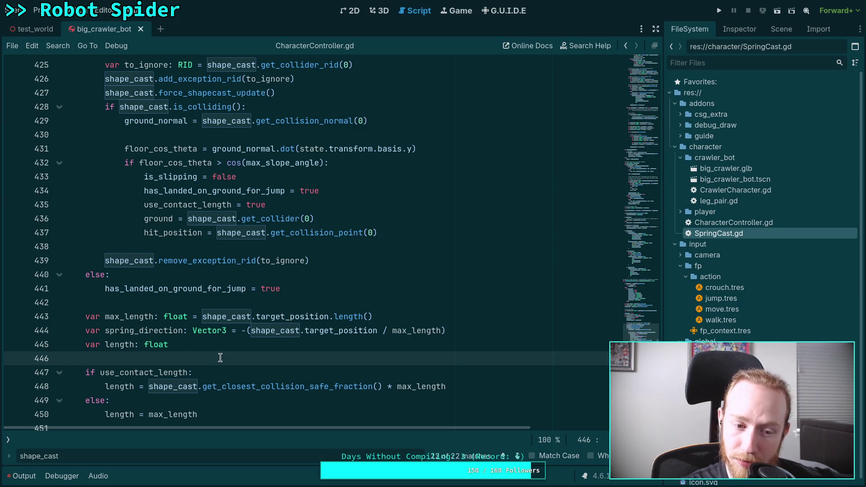
Step: Review the ground-force function around blank line 451
scroll(226, 354, down, 1)
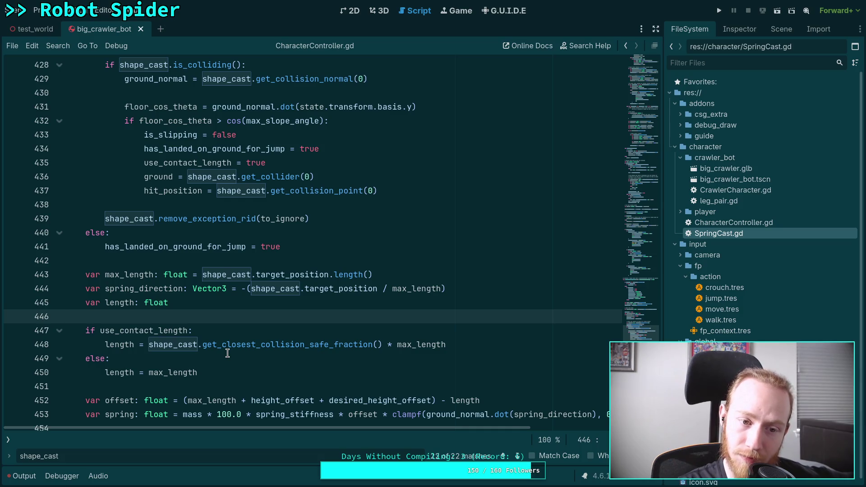
scroll(227, 353, down, 2)
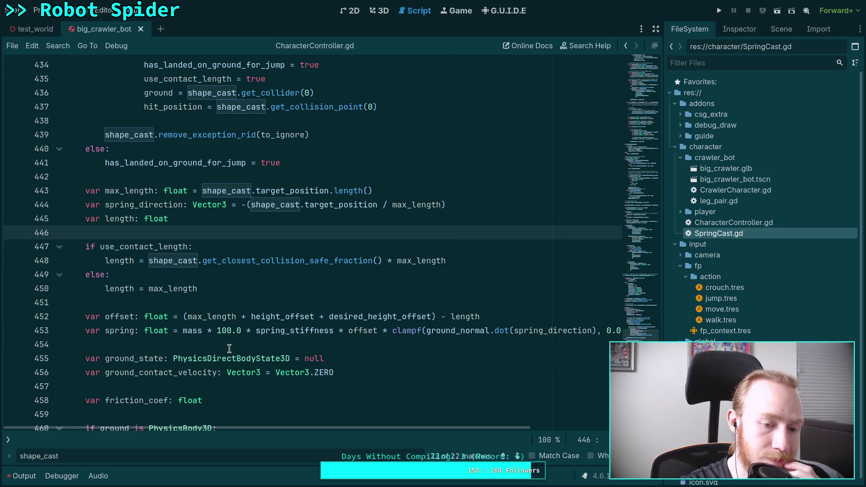
mouse_move(228, 358)
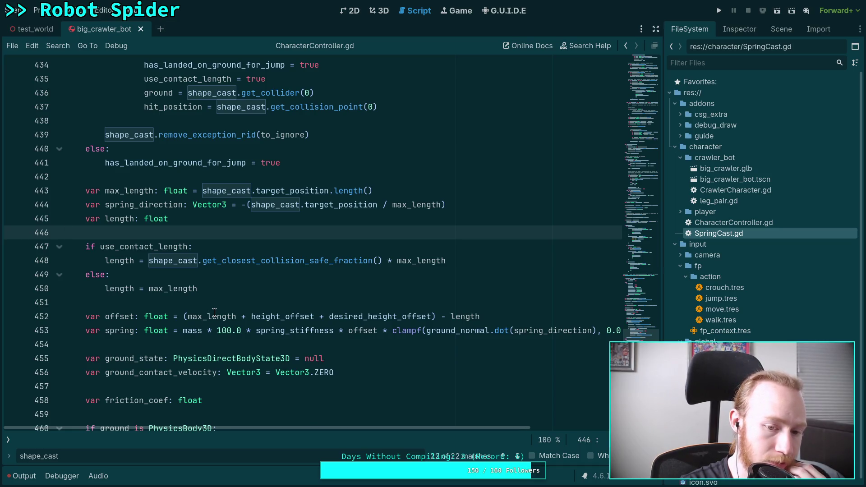
mouse_move(214, 312)
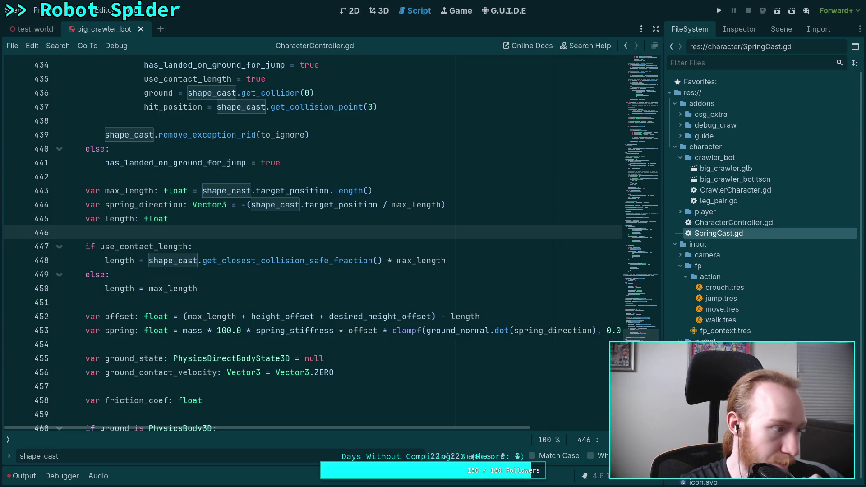
click(230, 295)
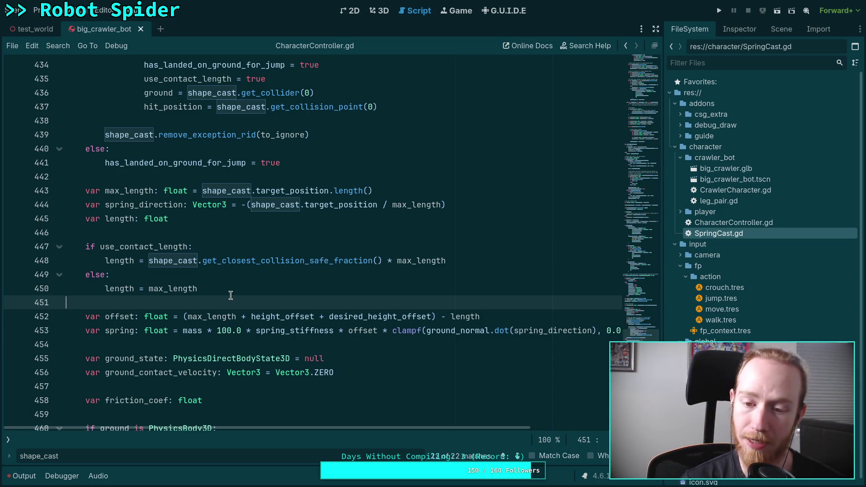
scroll(242, 256, up, 8)
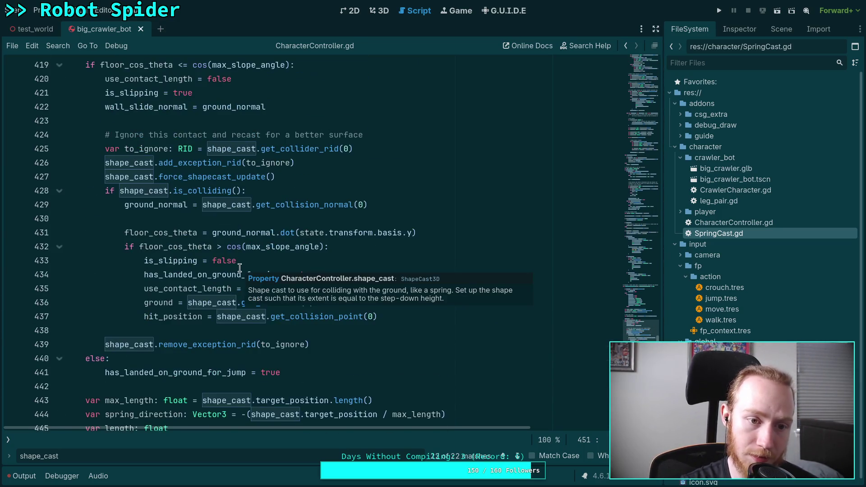
scroll(249, 265, up, 2)
scroll(250, 265, down, 5)
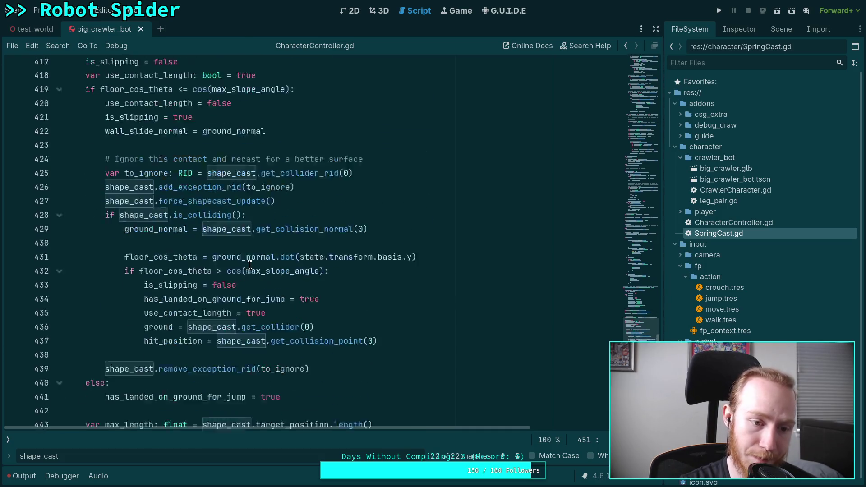
scroll(249, 264, up, 2)
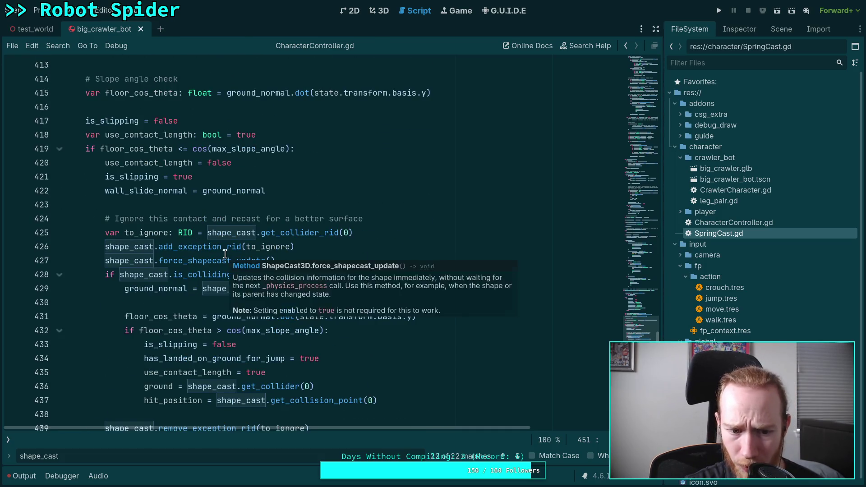
scroll(209, 279, down, 6)
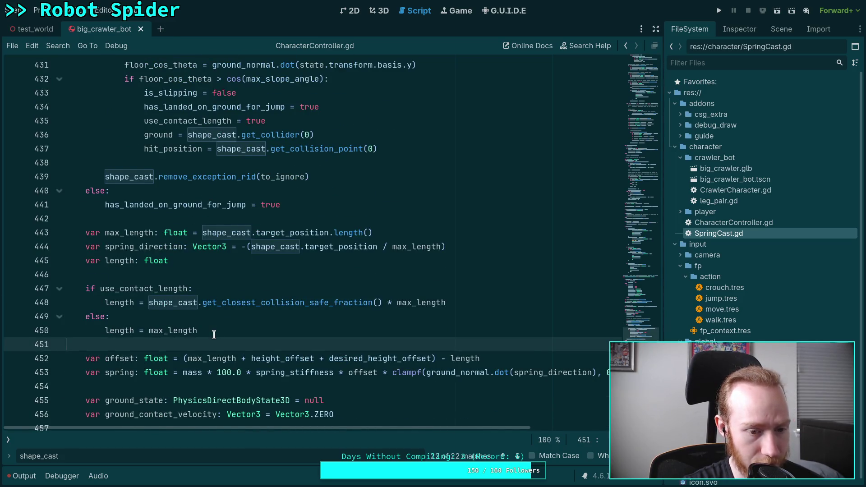
scroll(214, 334, down, 3)
scroll(205, 325, up, 5)
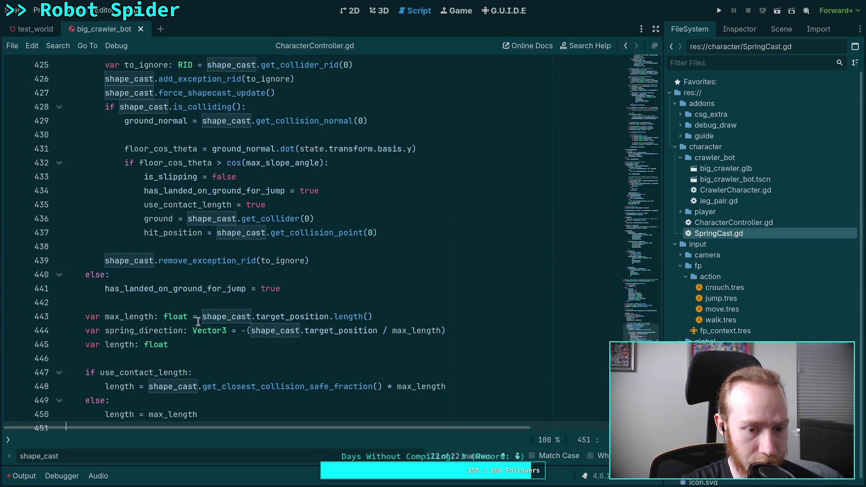
scroll(203, 323, down, 5)
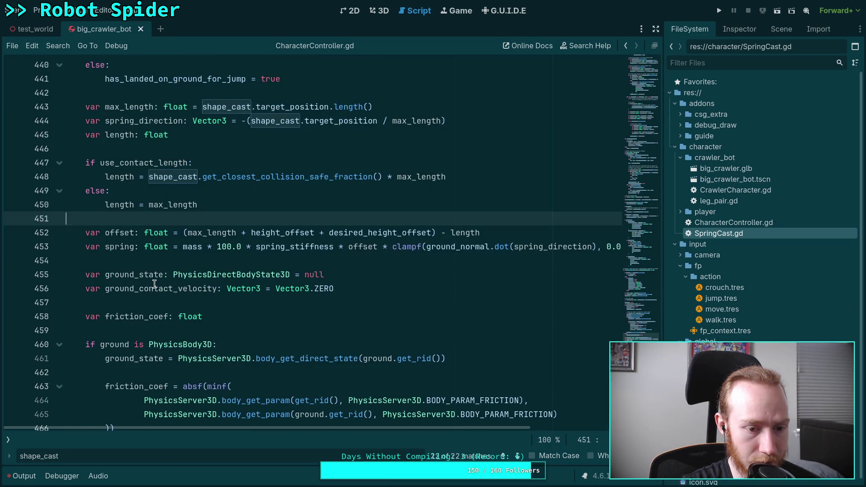
Step: Check spring on line 453 and the early-return block on lines 399–408, then switch to SpringCast.gd
click(113, 247)
double_click(130, 249)
scroll(149, 252, up, 12)
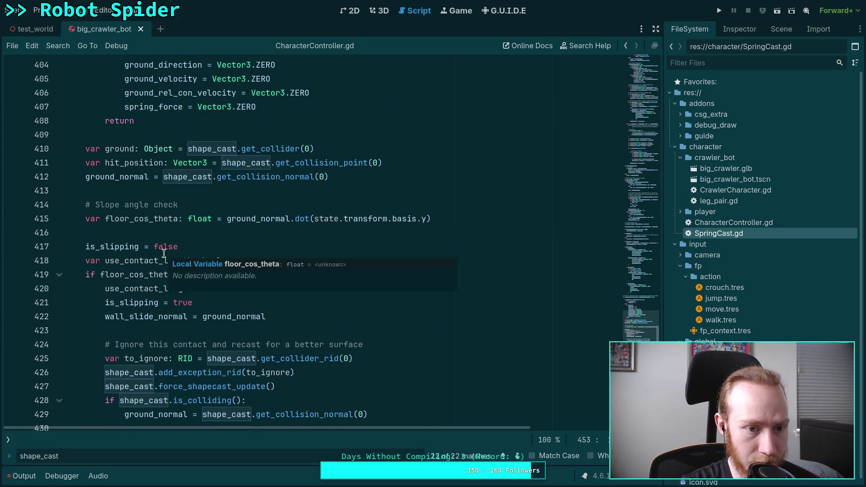
scroll(87, 246, up, 4)
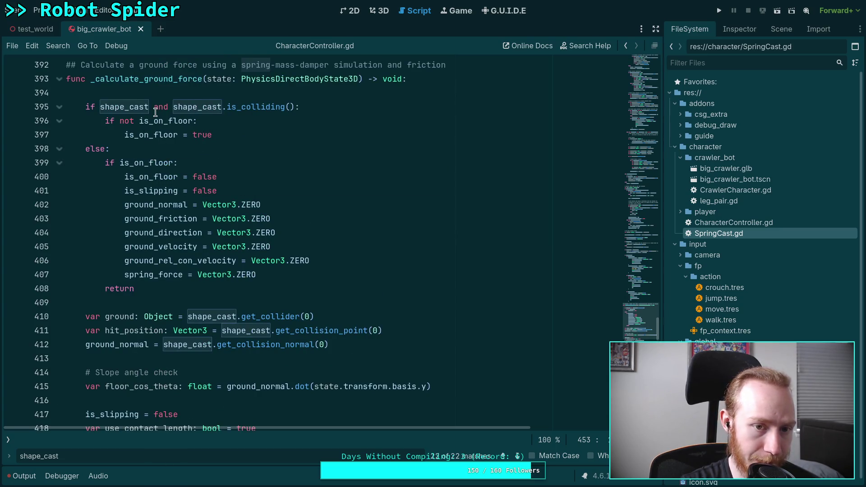
mouse_move(135, 289)
mouse_down()
mouse_move(97, 150)
mouse_move(104, 161)
mouse_up()
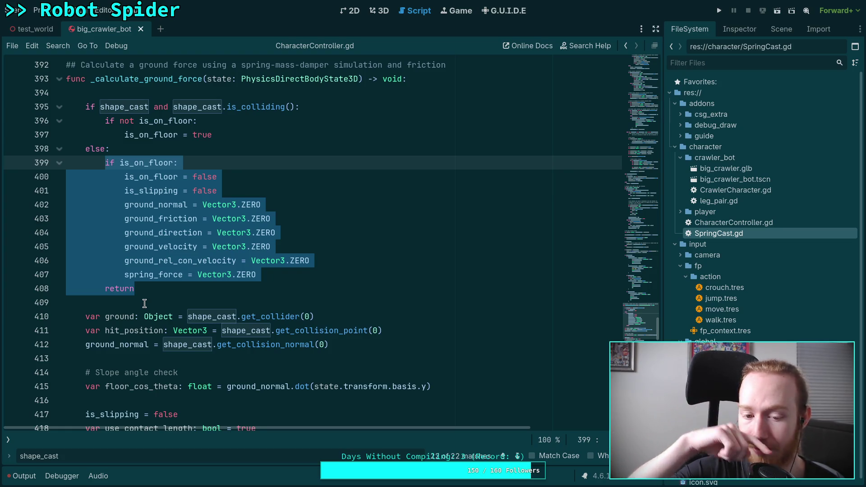
scroll(149, 297, down, 3)
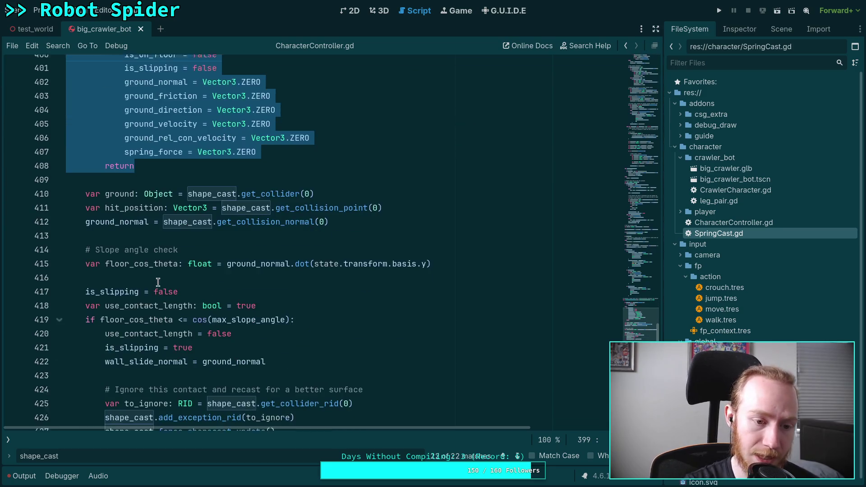
click(181, 236)
scroll(245, 276, down, 6)
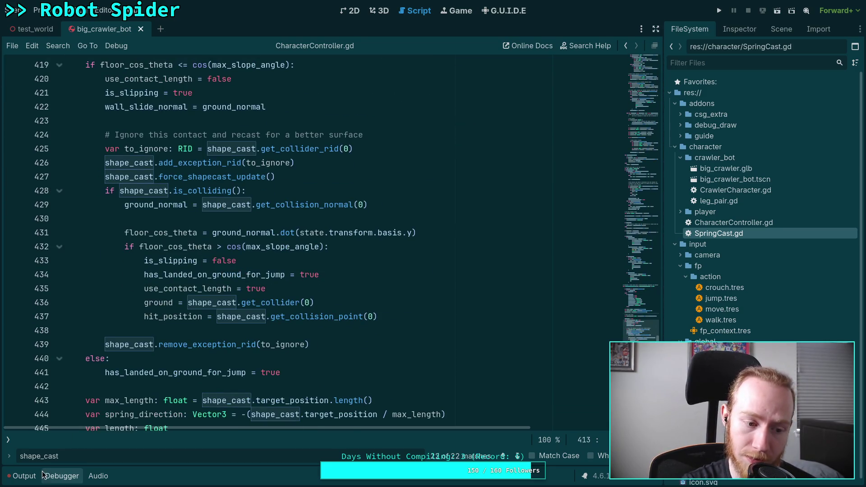
click(9, 440)
click(60, 111)
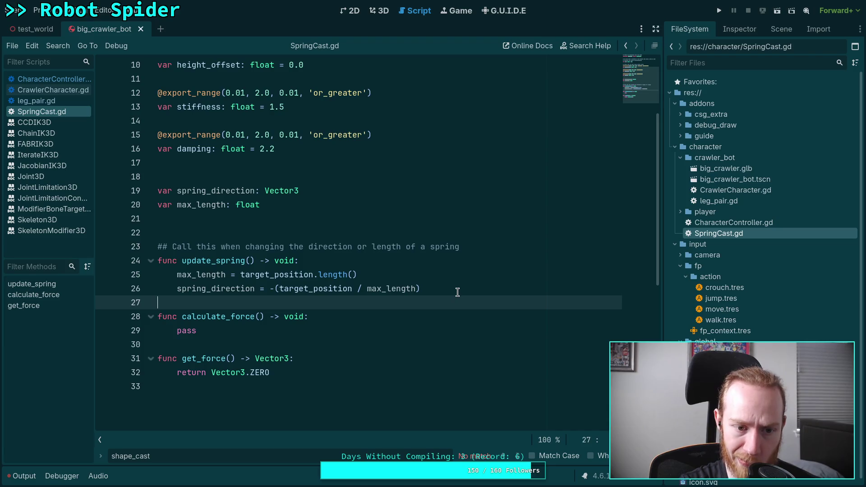
Step: Above calculate_force, add '## Calculates a spring force vector using the current state of the spring compared'
double_click(199, 329)
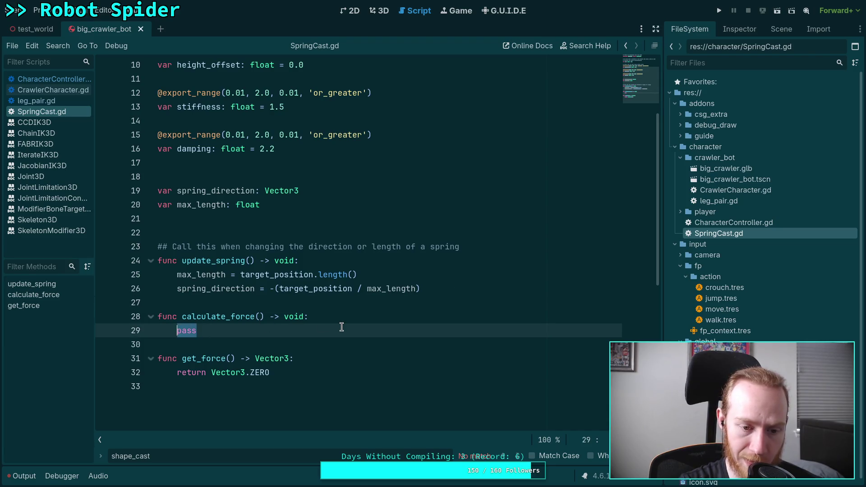
click(284, 307)
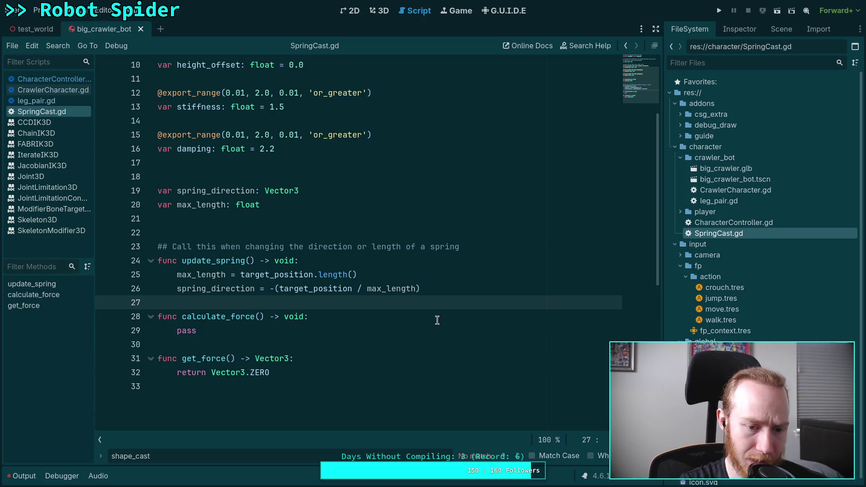
key(Return)
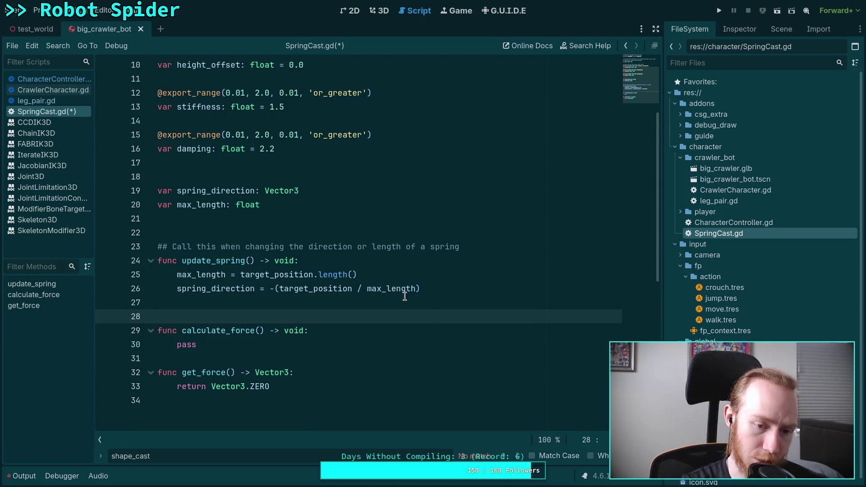
text(##)
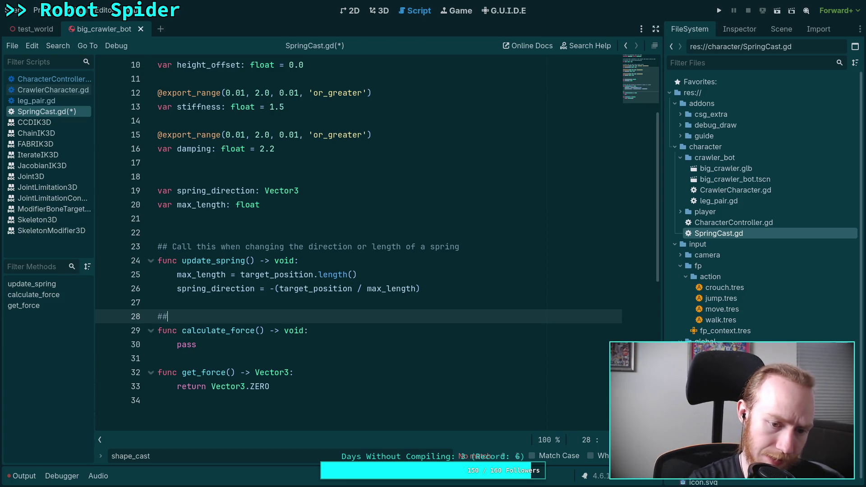
text( Calc)
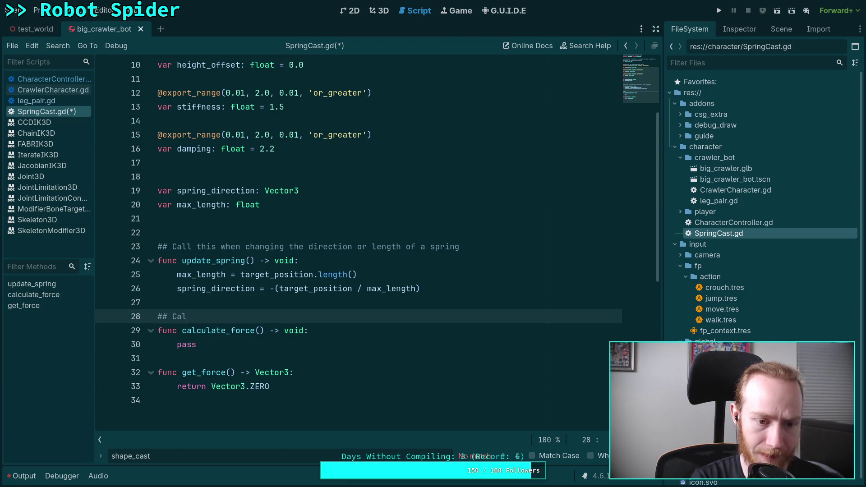
text(ulates a s)
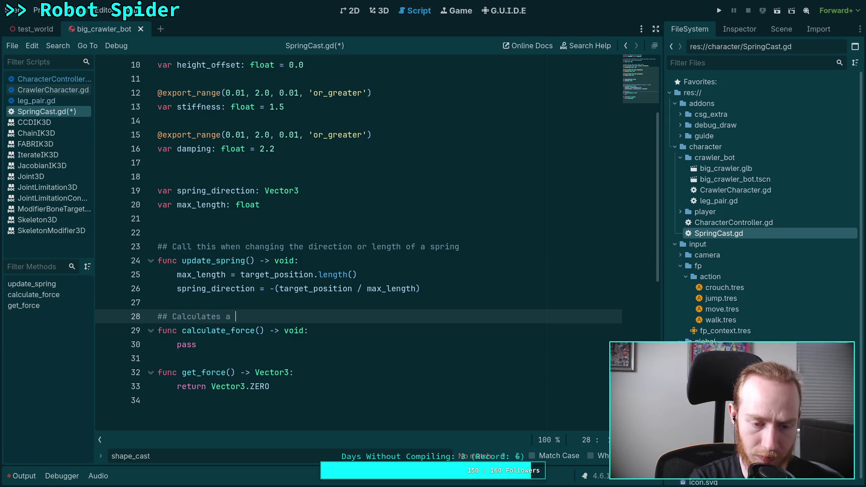
text(pring force vector us)
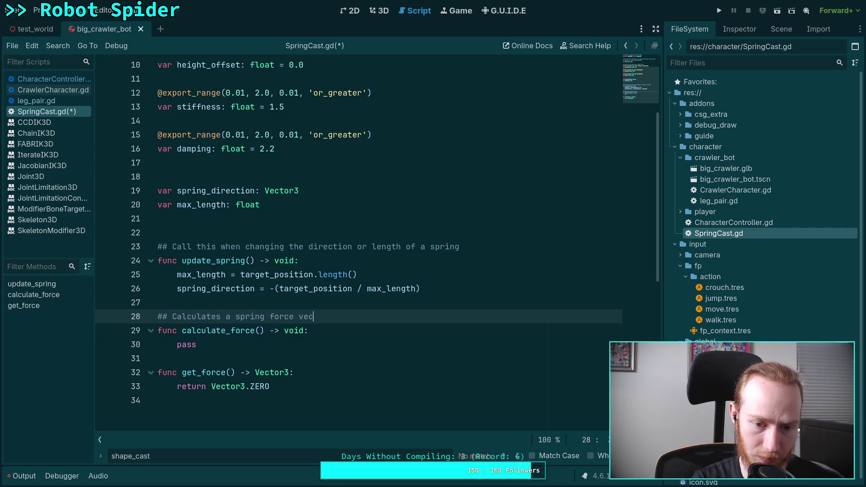
text(ing the current )
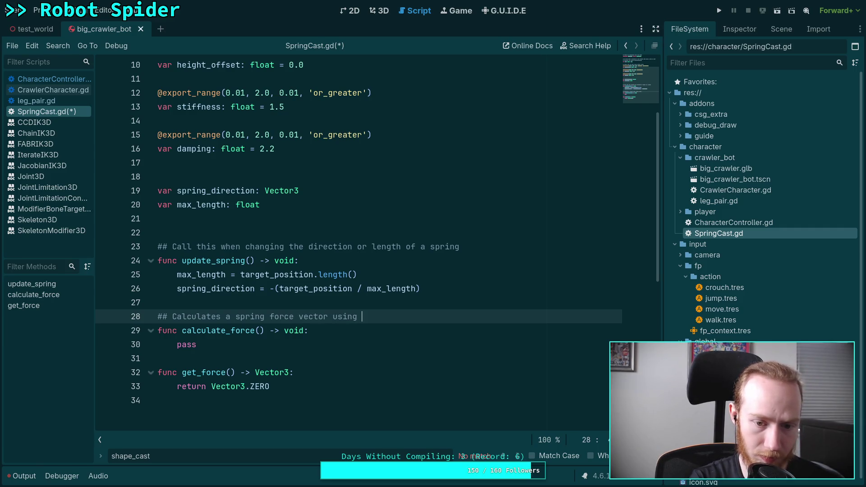
text(state of t)
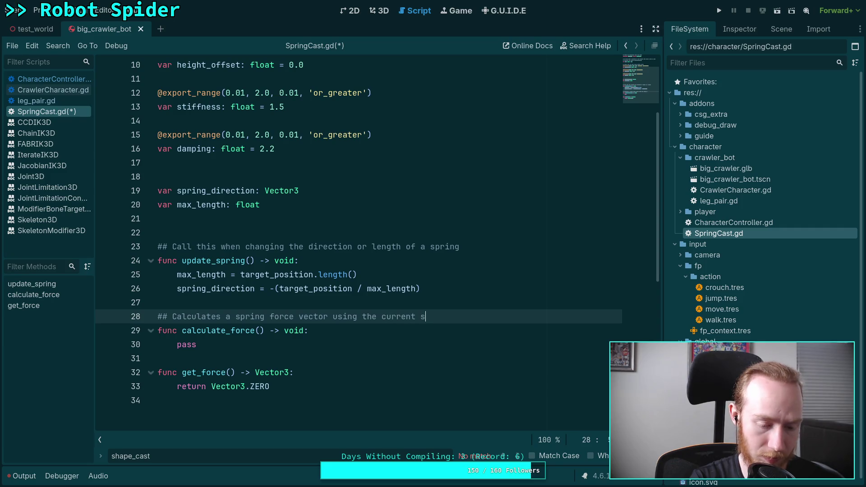
text(he spring)
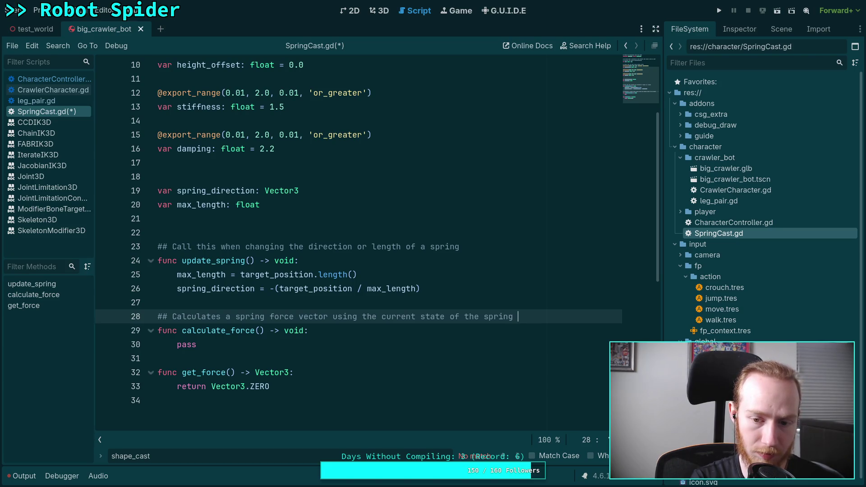
text( compared)
Step: Continue the doc comment on a second line with 'to its previeous state'
key(Return)
text(## to it's)
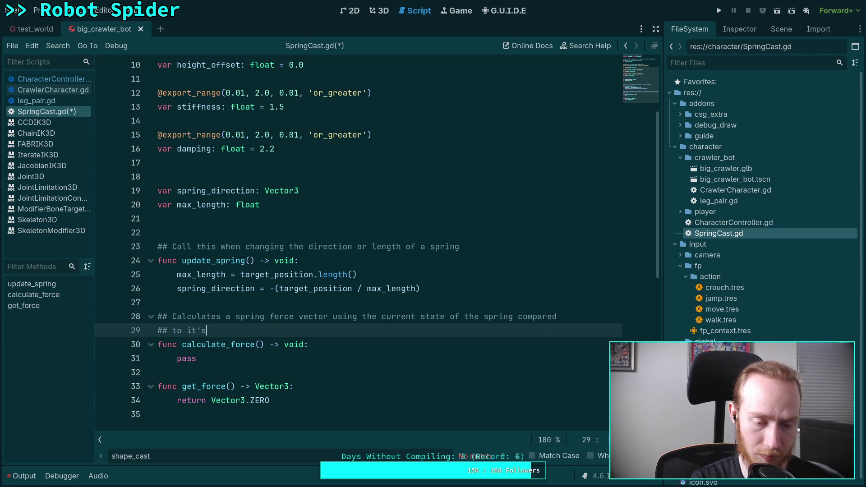
key(BackSpace)
key(BackSpace)
text(s previeous state ()
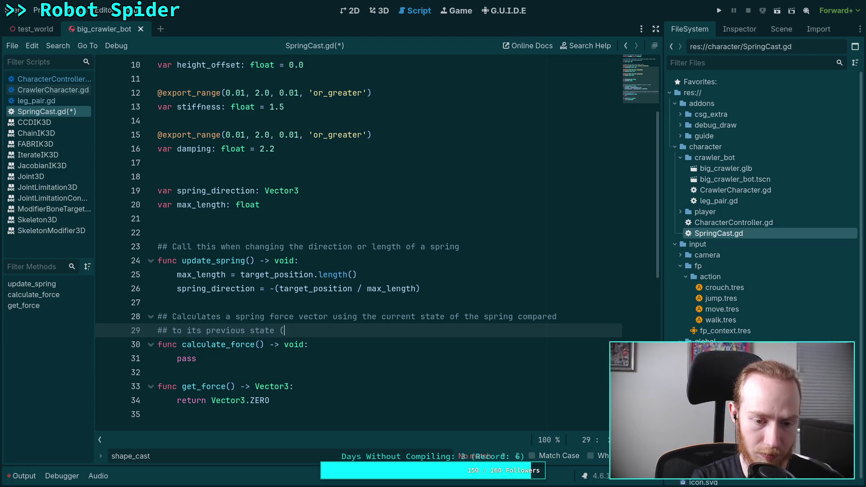
text(velocity tracking)
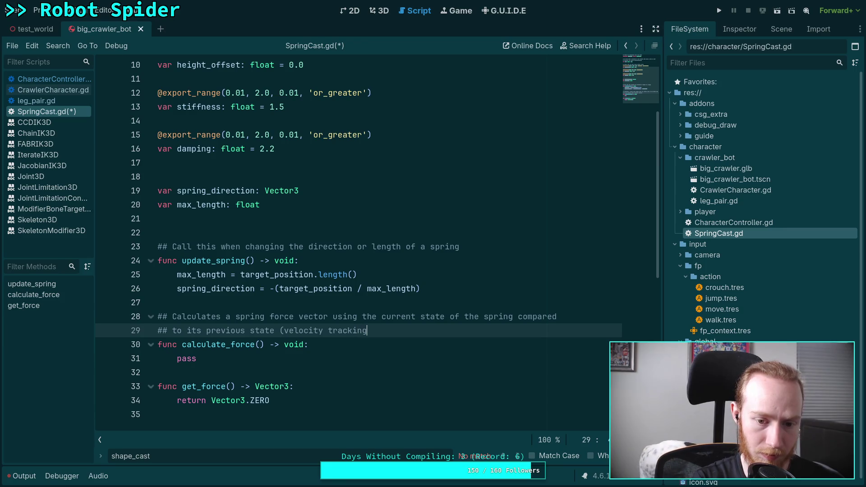
text())
key(Down)
key(Up)
key(BackSpace)
key(BackSpace)
key(BackSpace)
Step: Finish the comment with '. Should only be called once per step.'
text(. Should only be called )
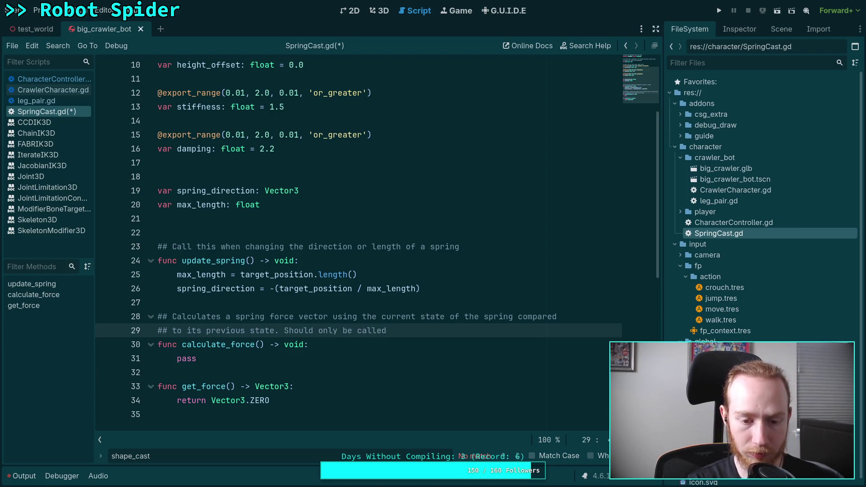
text(when)
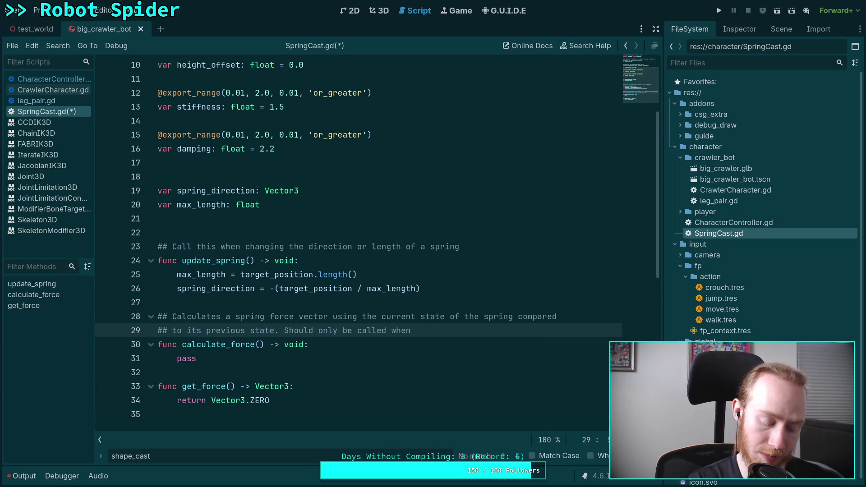
text(the forece)
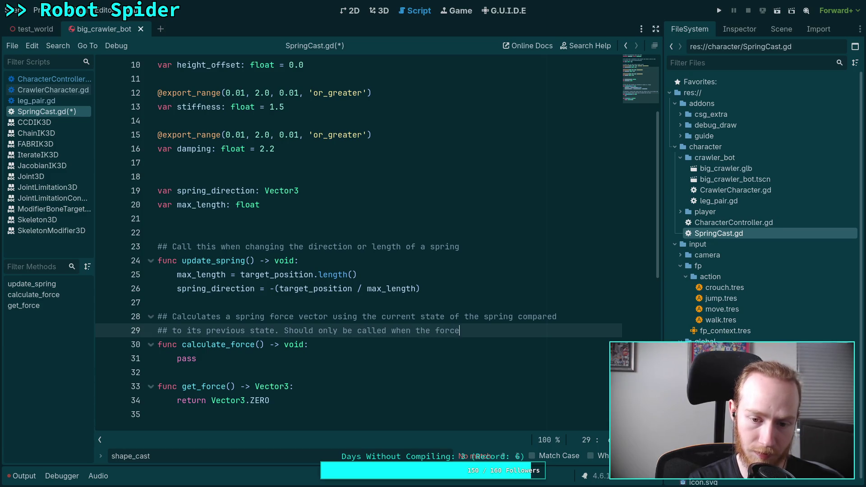
text(ready t)
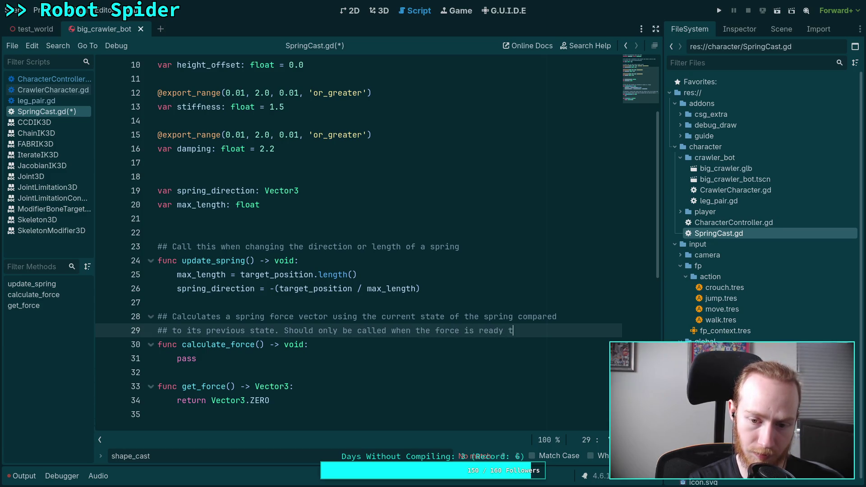
key(ctrl+BackSpace)
key(ctrl+BackSpace)
key(ctrl+BackSpace)
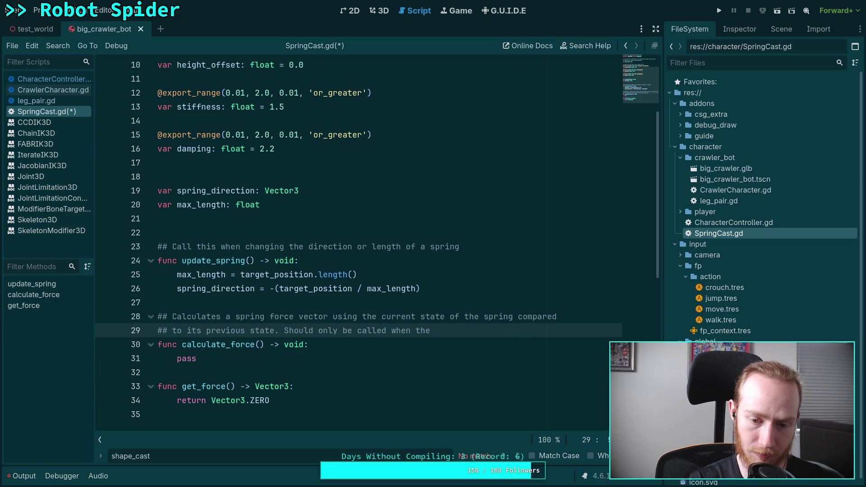
key(ctrl+BackSpace)
key(ctrl+BackSpace)
key(ctrl+BackSpace)
key(BackSpace)
text(ld olny)
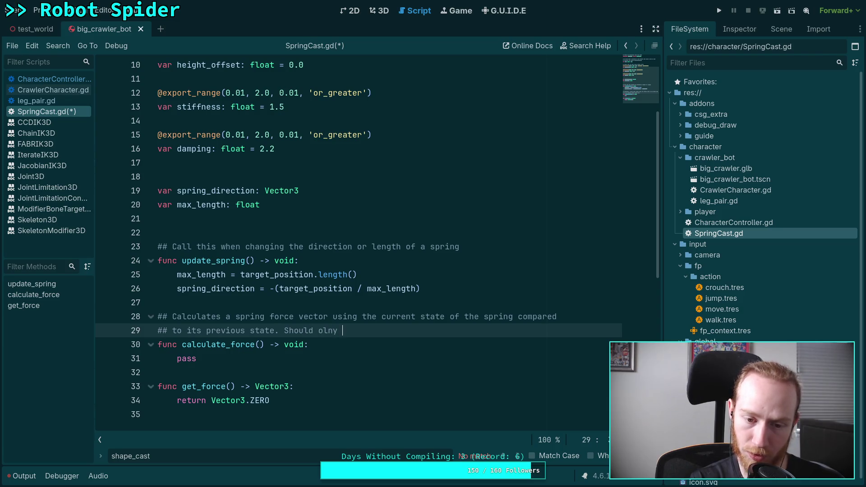
key(BackSpace)
key(BackSpace)
text(ly be called o)
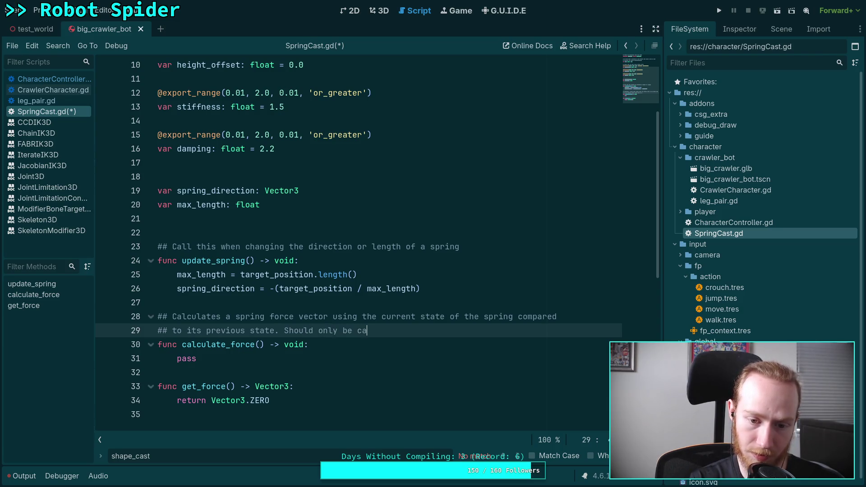
text(nce per )
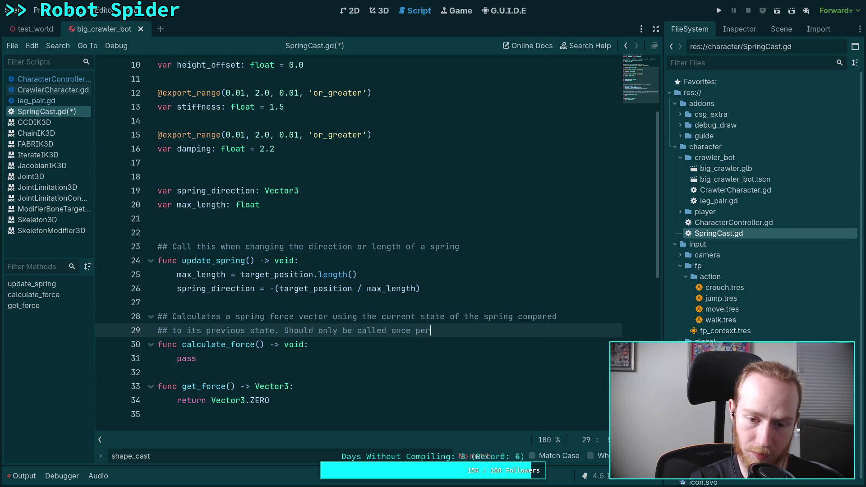
text(step.)
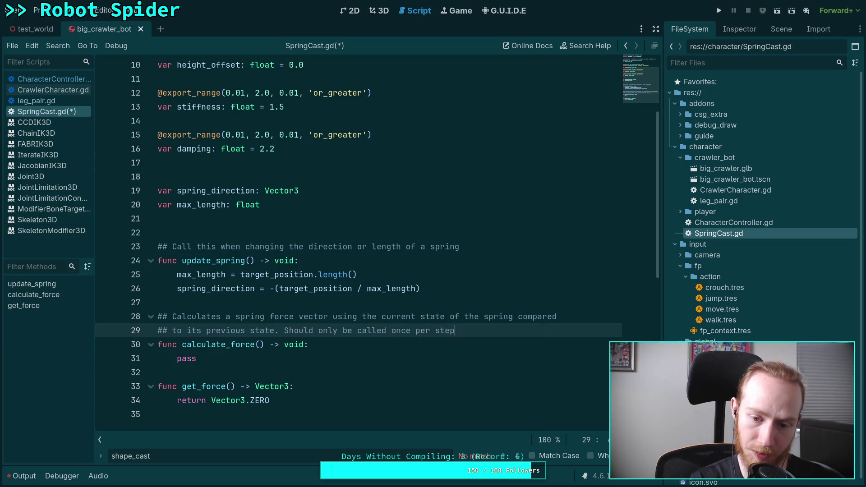
click(260, 344)
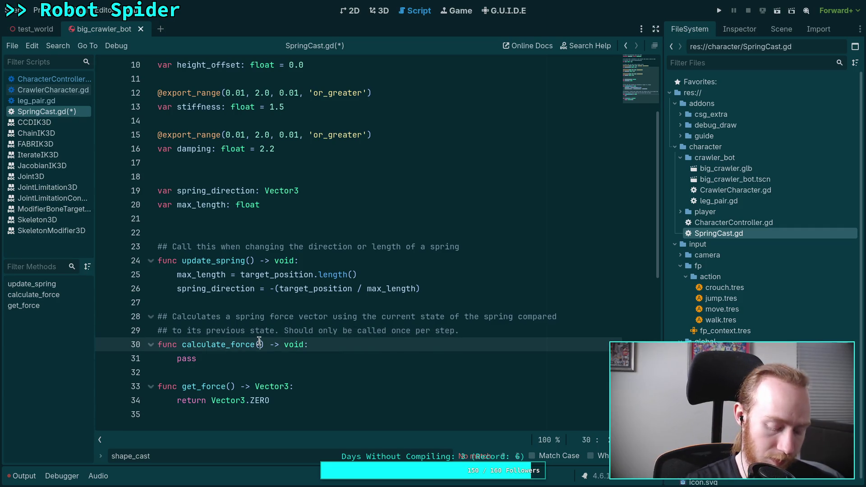
Step: Give calculate_force a 'step: float' parameter and delete its pass placeholder
text(sto)
key(BackSpace)
text(ep: float)
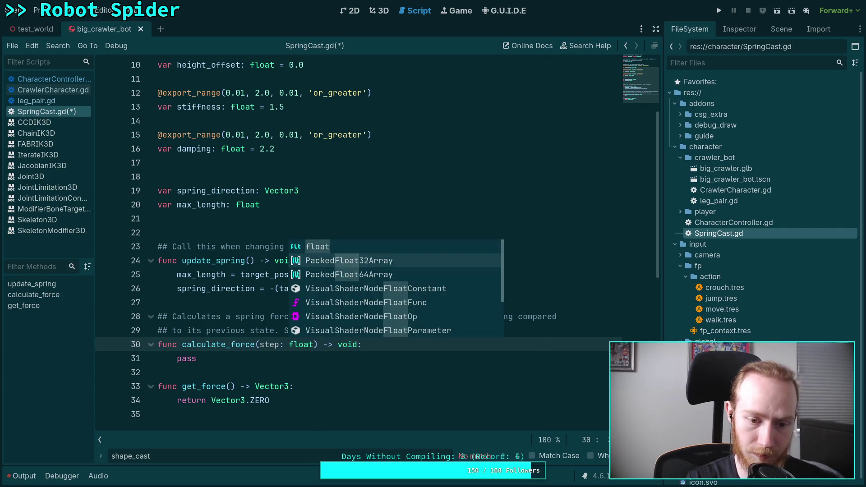
key(Escape)
key(Escape)
key(Down)
key(BackSpace)
key(BackSpace)
key(BackSpace)
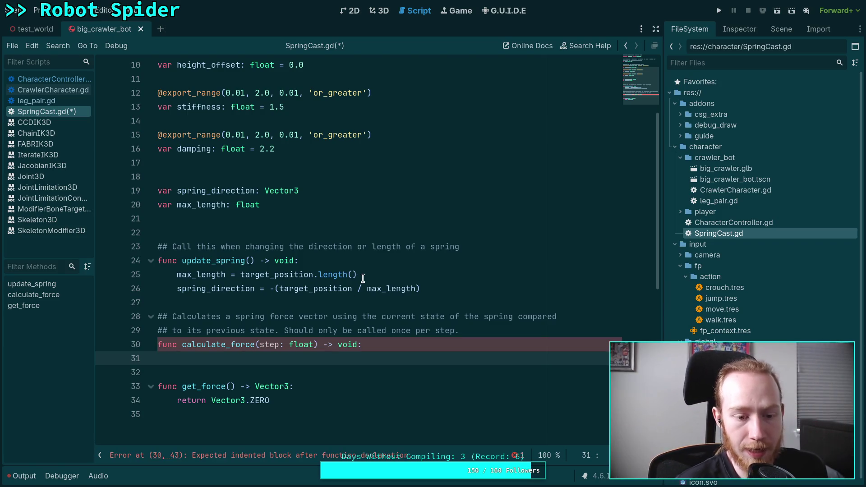
Step: Declare 'var last_contact_point: Vector3' below the max_length declaration
click(336, 233)
click(371, 222)
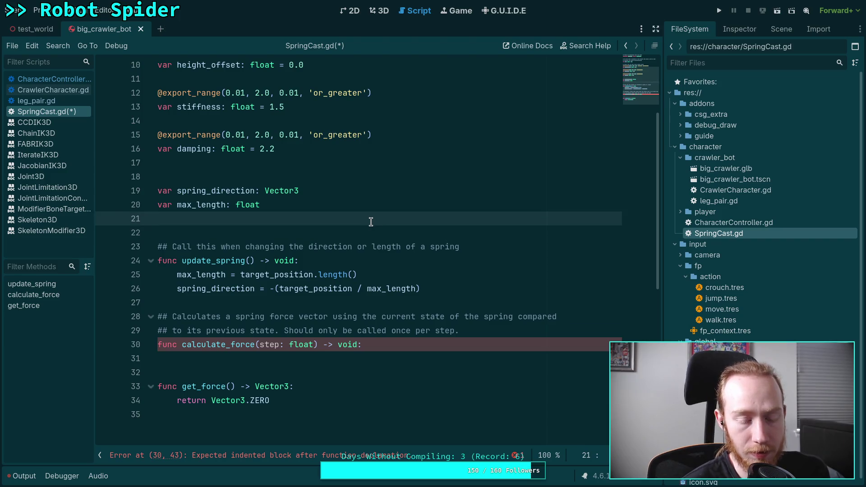
key(Return)
key(Return)
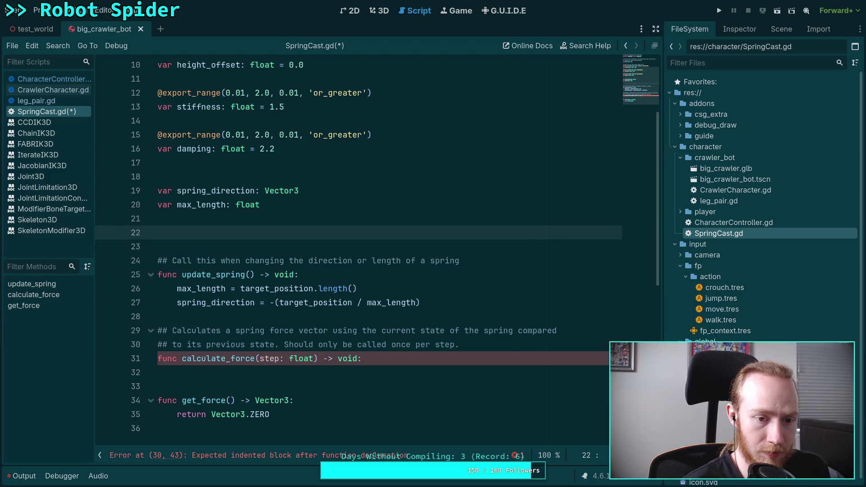
key(Up)
text(var last_len)
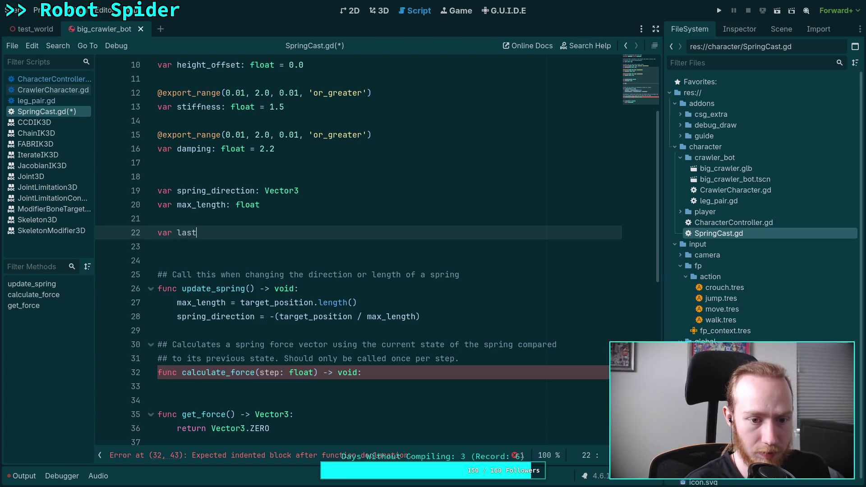
key(BackSpace)
key(BackSpace)
key(BackSpace)
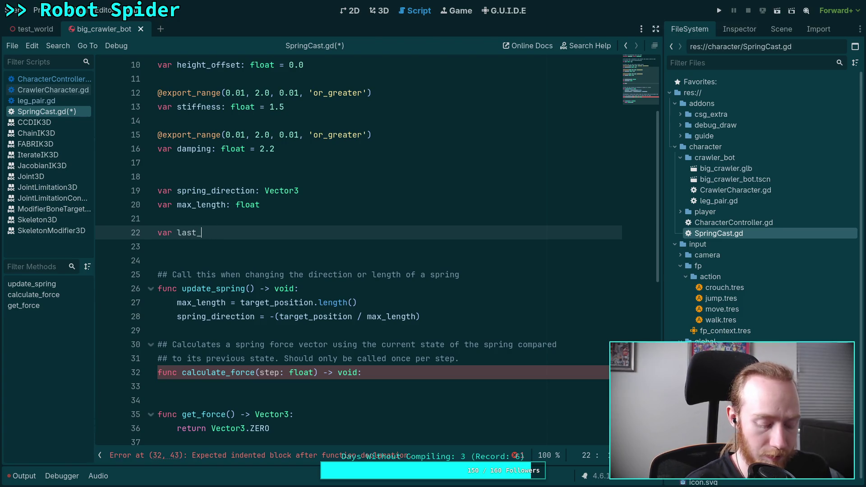
text(conact)
key(BackSpace)
key(BackSpace)
key(BackSpace)
text(tact)
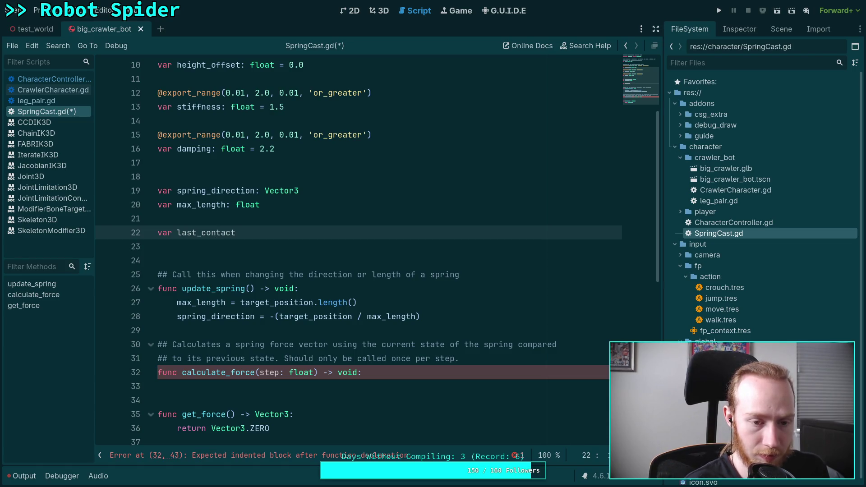
text(_point: Vector)
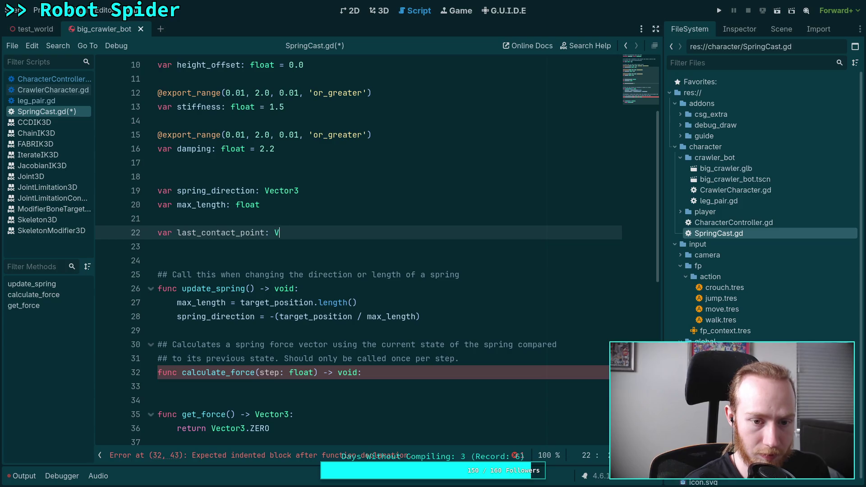
text(3)
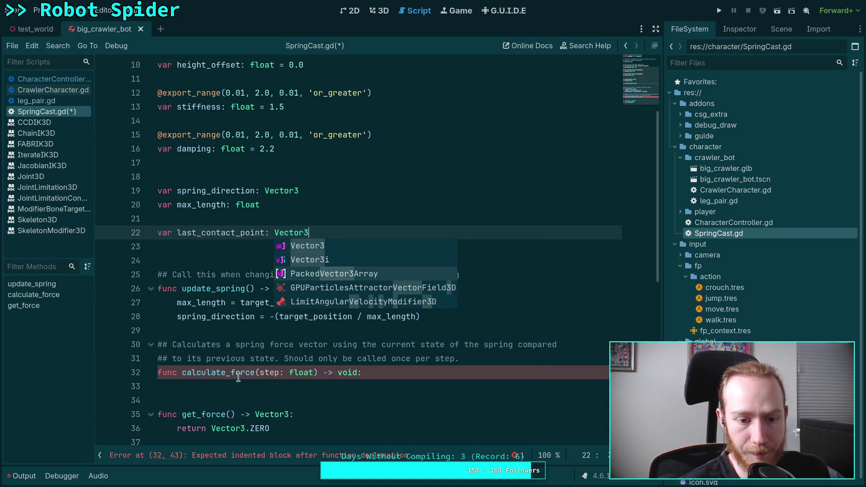
Step: Add blank lines inside the empty calculate_force body
click(315, 383)
scroll(361, 360, down, 2)
key(Return)
key(Up)
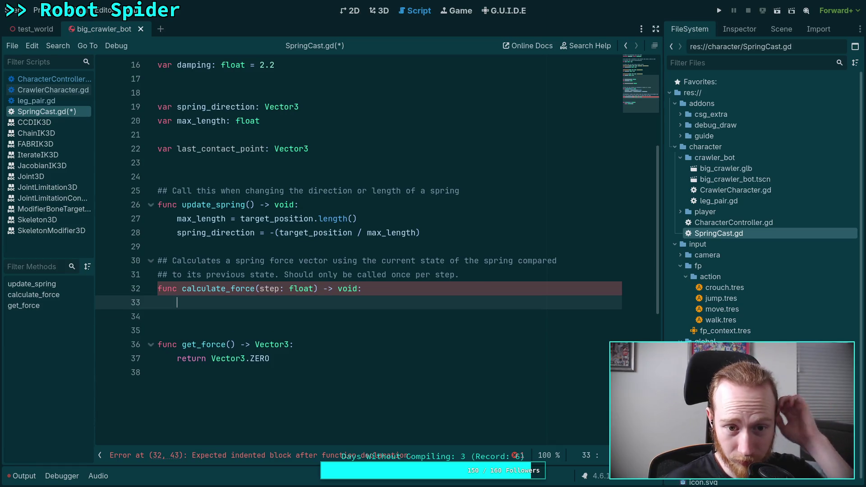
Step: Add 'last_contact_point = Vector3.INF' at the end of update_spring
click(462, 232)
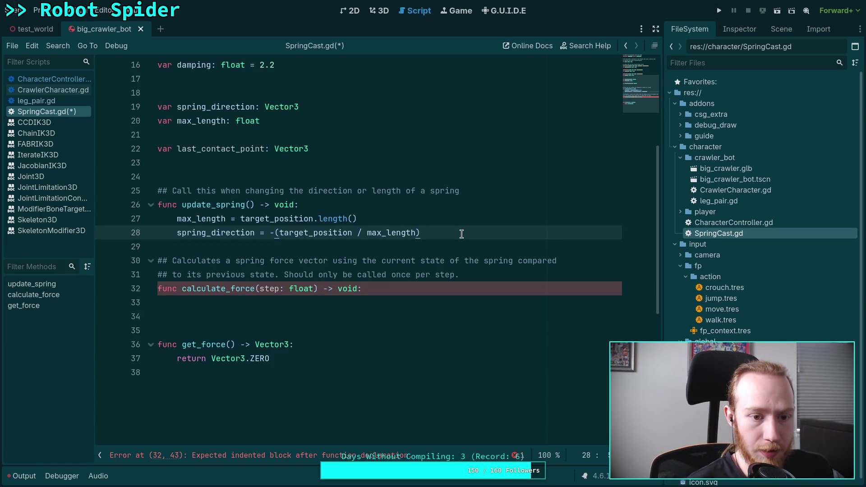
key(Return)
text(last)
key(Return)
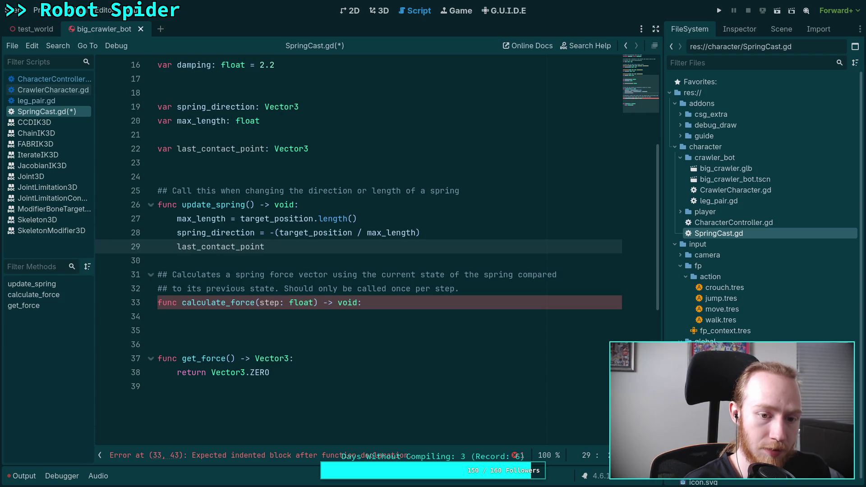
key(BackSpace)
key(BackSpace)
text(/)
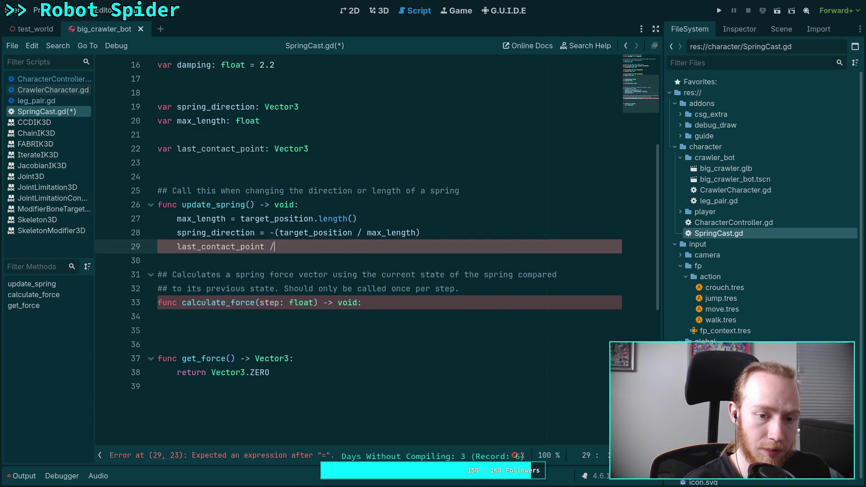
key(BackSpace)
key(BackSpace)
text(= Vector3.)
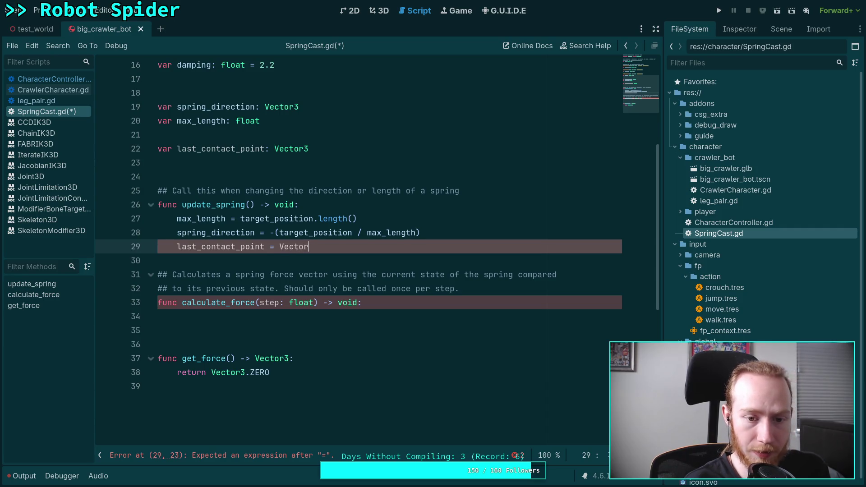
text(INF)
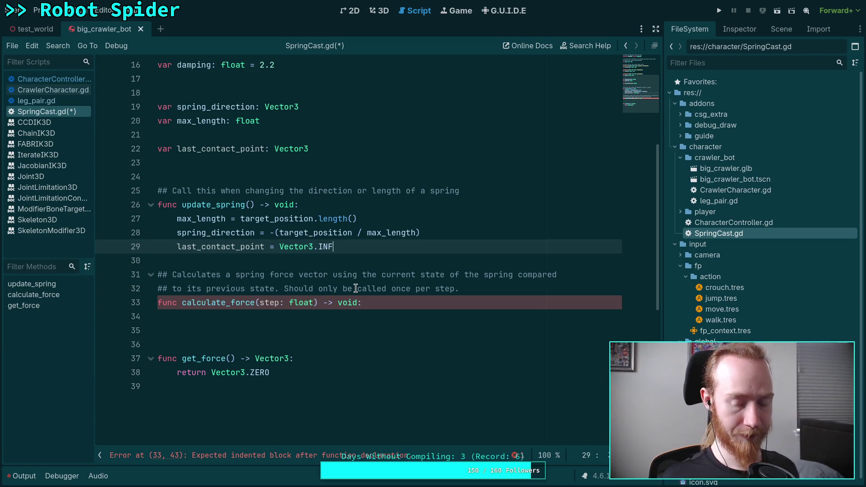
click(332, 316)
scroll(440, 299, down, 1)
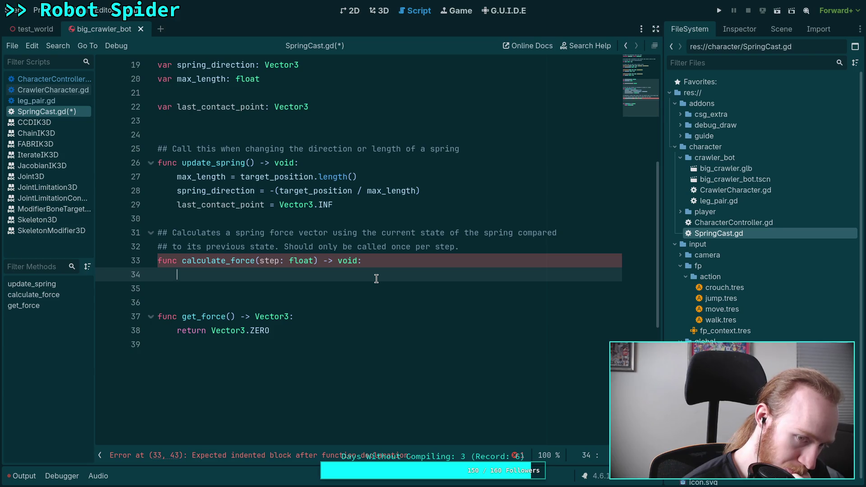
click(314, 260)
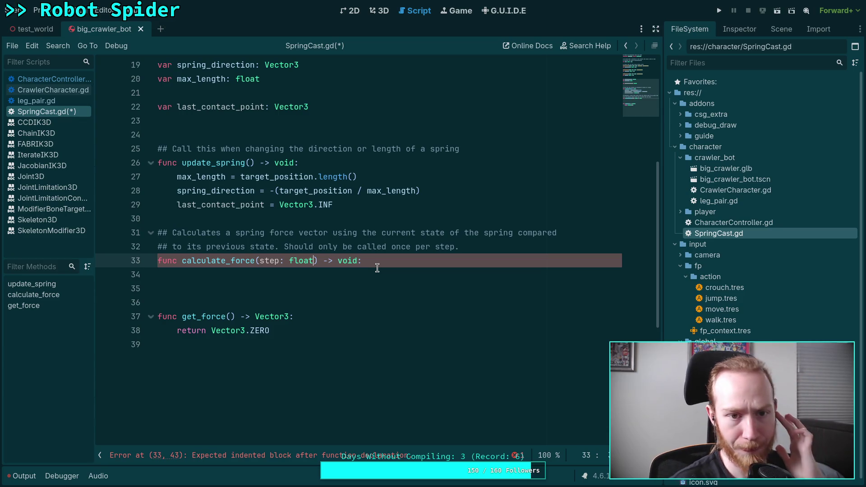
drag(264, 107, 240, 107)
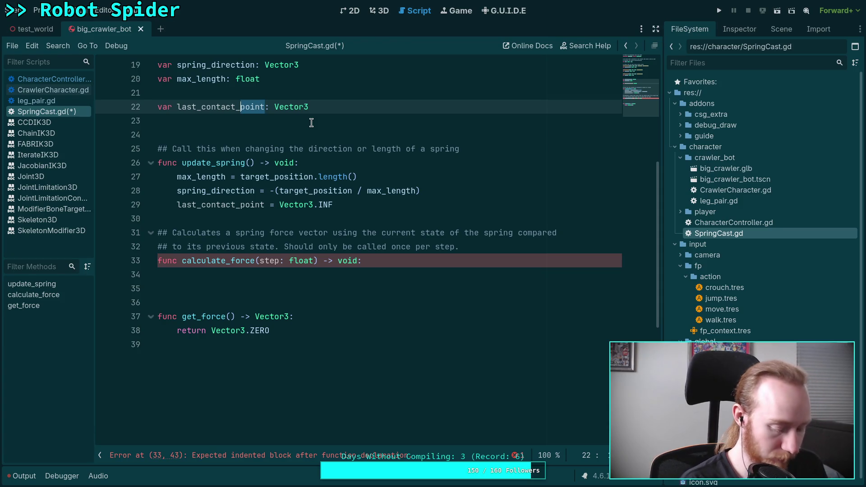
Step: Rename the variable on line 22 to 'last_contact_length' with type float
text(length)
double_click(307, 108)
text(float)
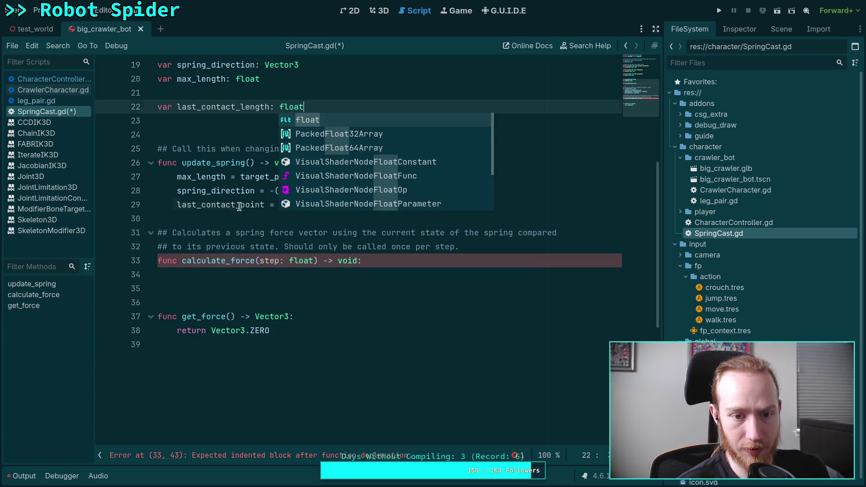
Step: Set line 29 to 'last_contact_length = max_length + height_offset', then open CrawlerCharacter.gd
drag(239, 207, 336, 207)
text(length )
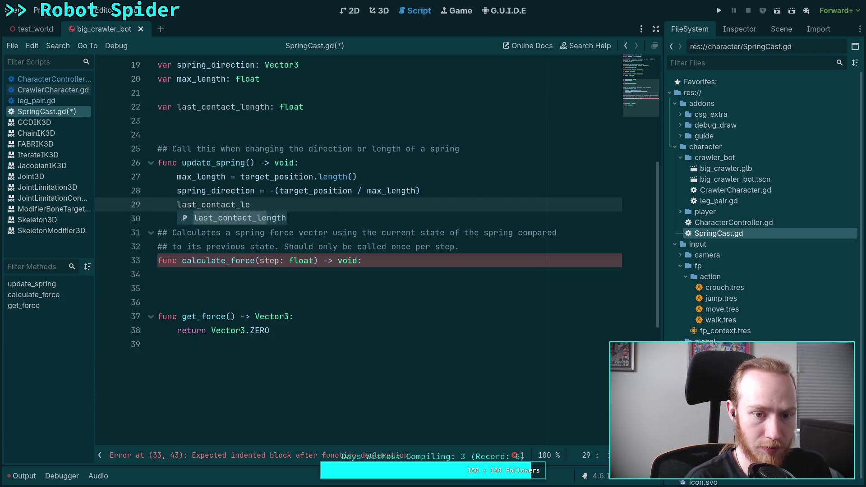
text(= ma)
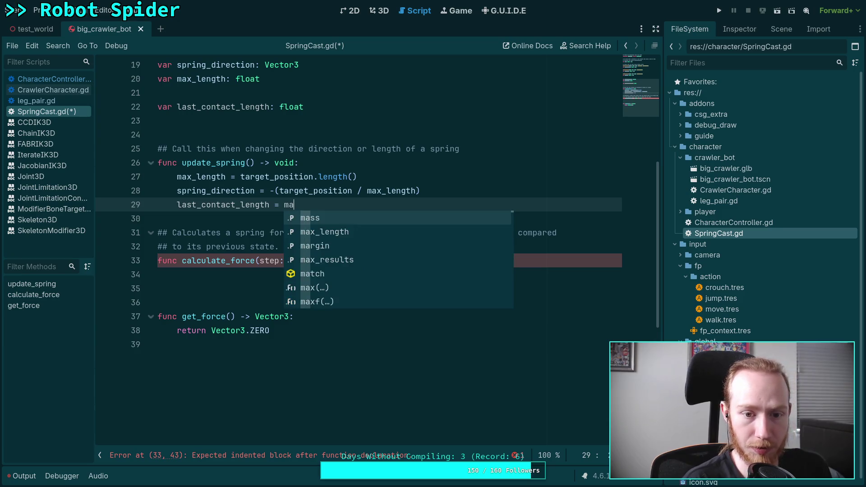
key(Down)
key(Return)
scroll(390, 306, up, 3)
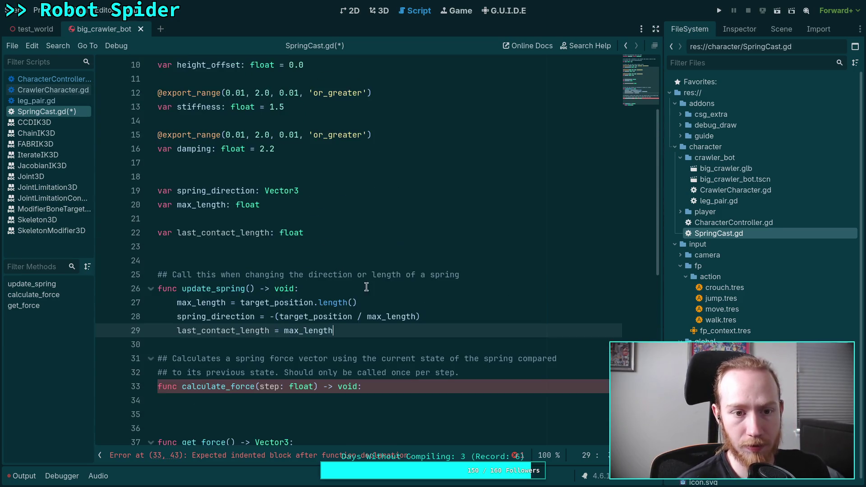
scroll(390, 306, up, 2)
scroll(389, 307, down, 2)
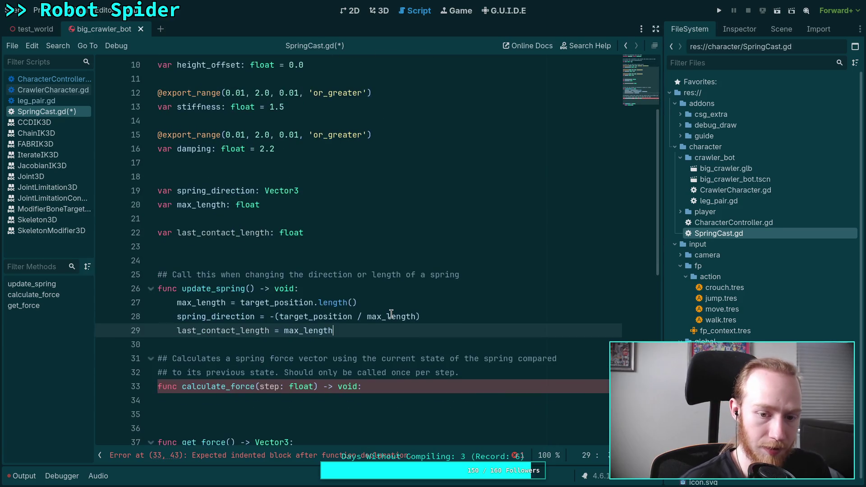
text(+ h)
key(Return)
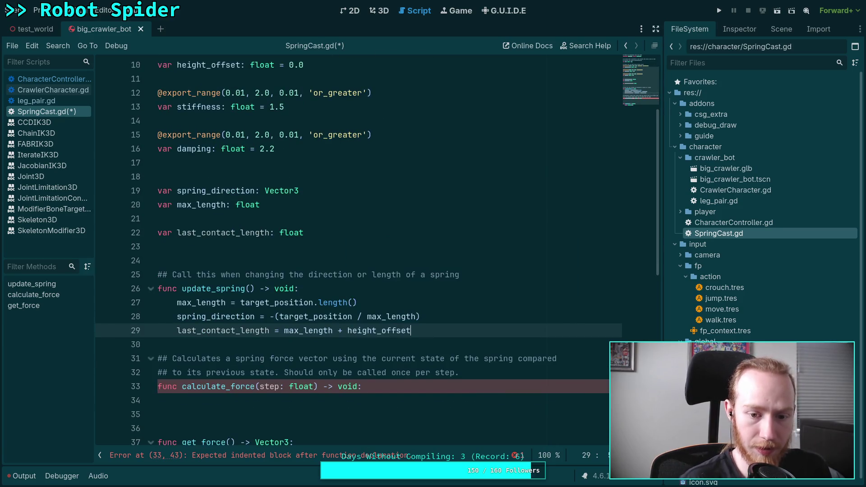
key(Return)
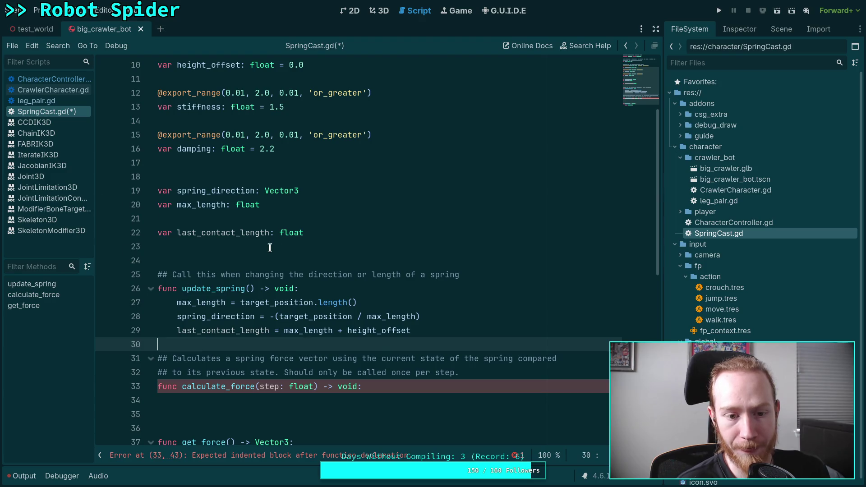
scroll(269, 245, up, 2)
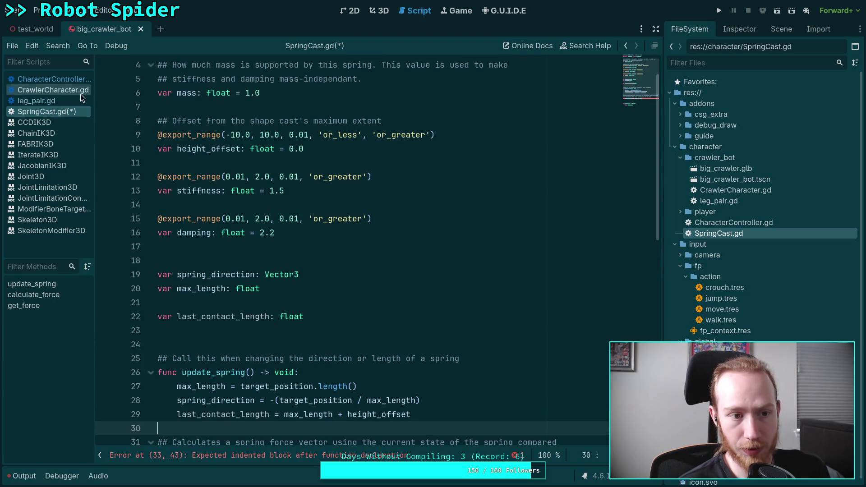
click(73, 90)
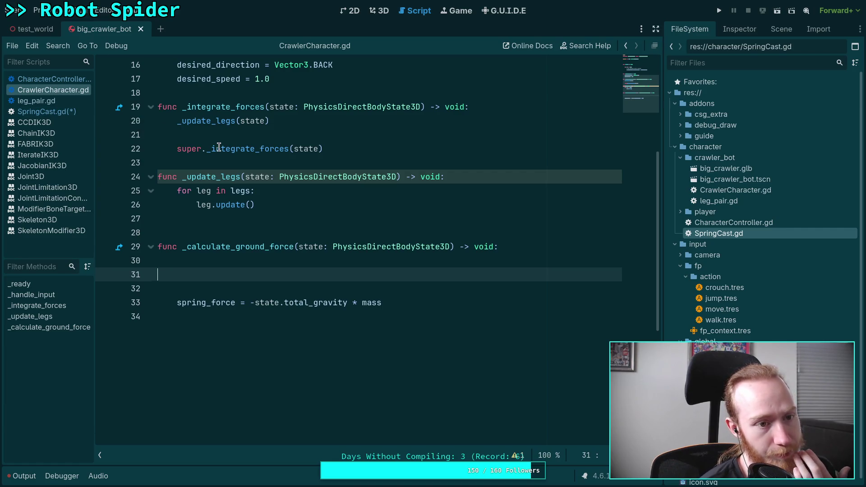
click(56, 79)
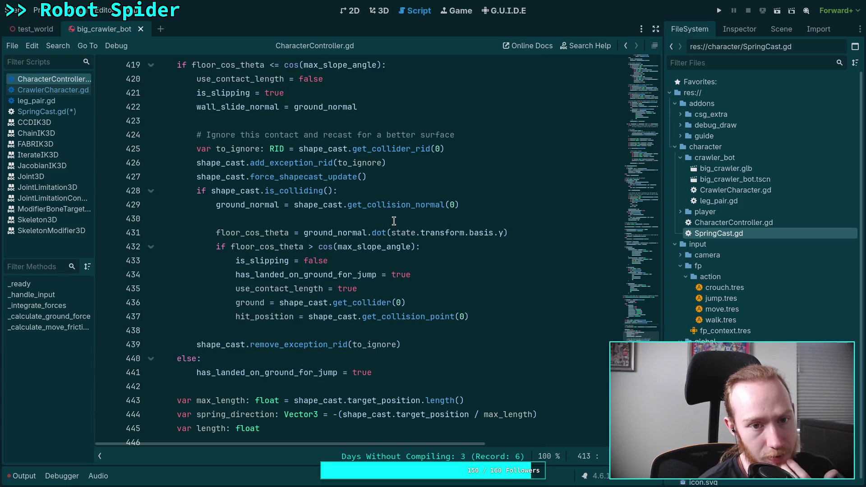
scroll(395, 224, down, 4)
scroll(388, 235, down, 2)
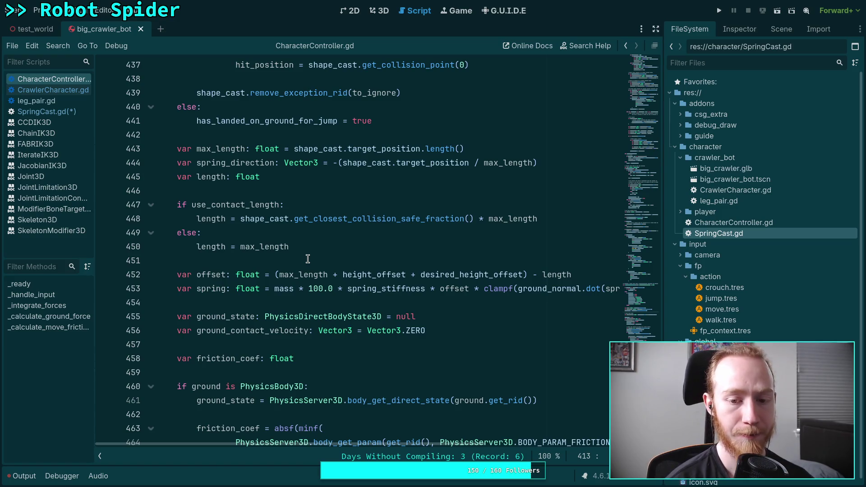
click(21, 111)
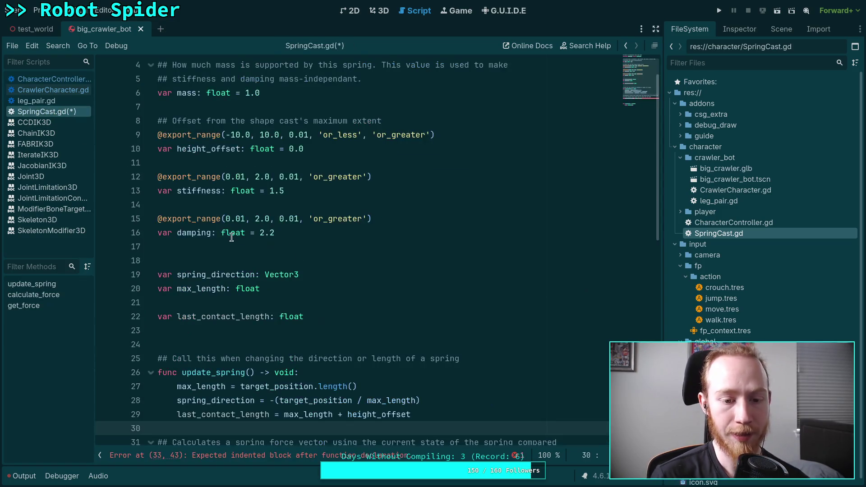
Step: Add a 'bias: float = 0.0' parameter and note 'Accepts a bias to offset the spring rest length.'
scroll(334, 303, down, 5)
click(250, 165)
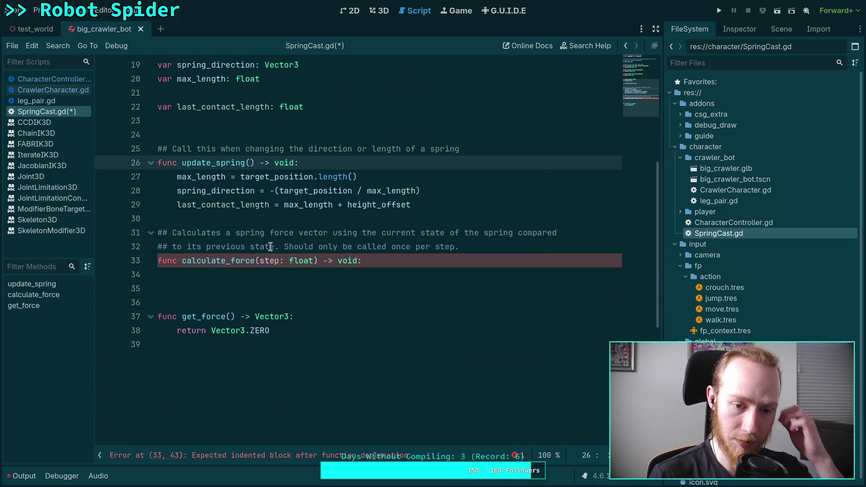
click(315, 261)
text(,)
text( offs)
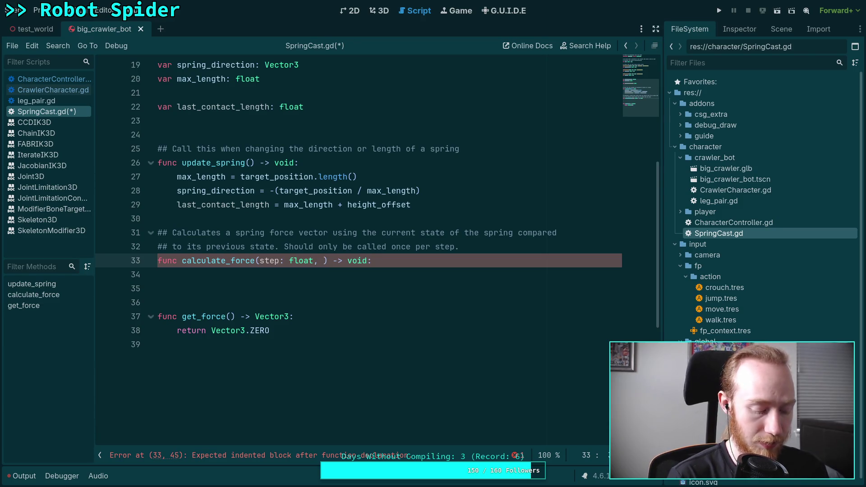
key(BackSpace)
key(BackSpace)
key(BackSpace)
text(bias)
text(: float =0)
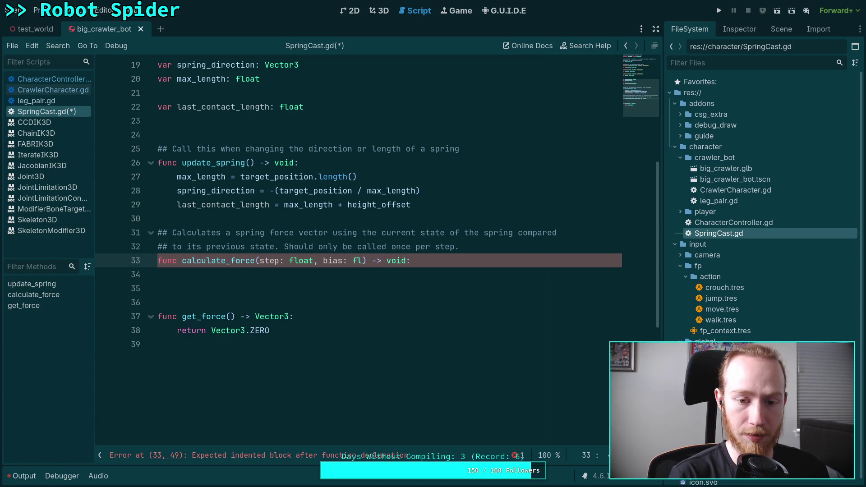
key(BackSpace)
text(0.0)
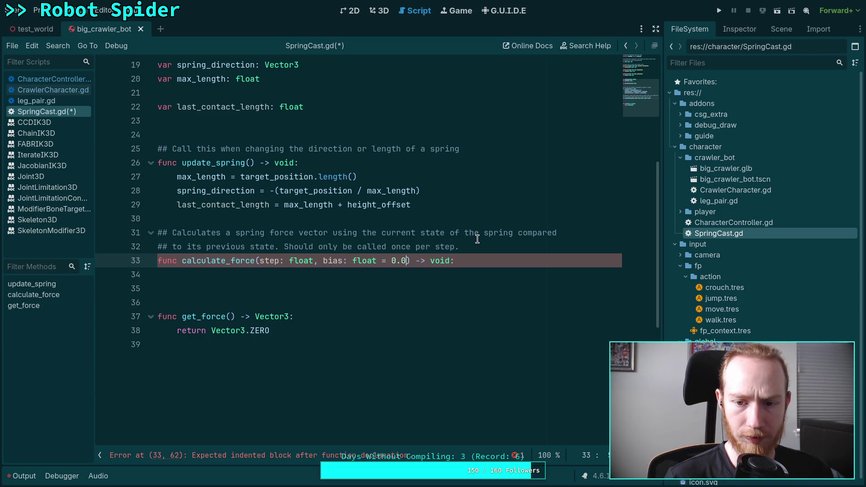
click(280, 248)
text(Accept)
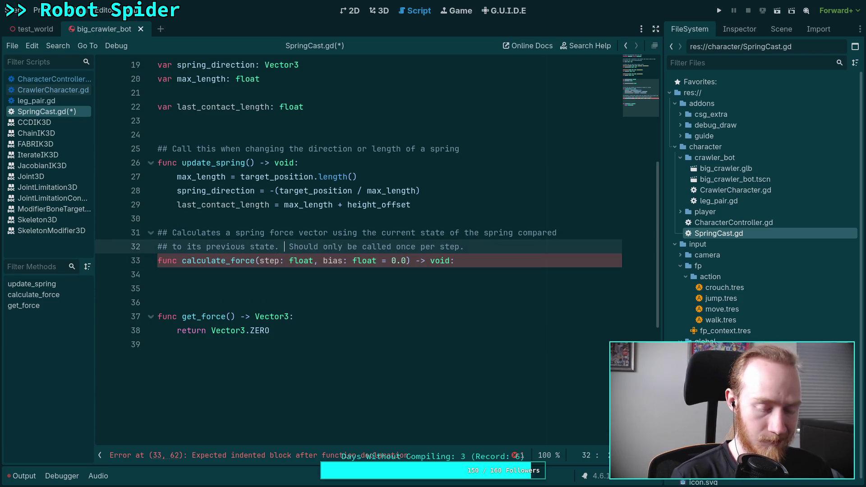
text(s a )
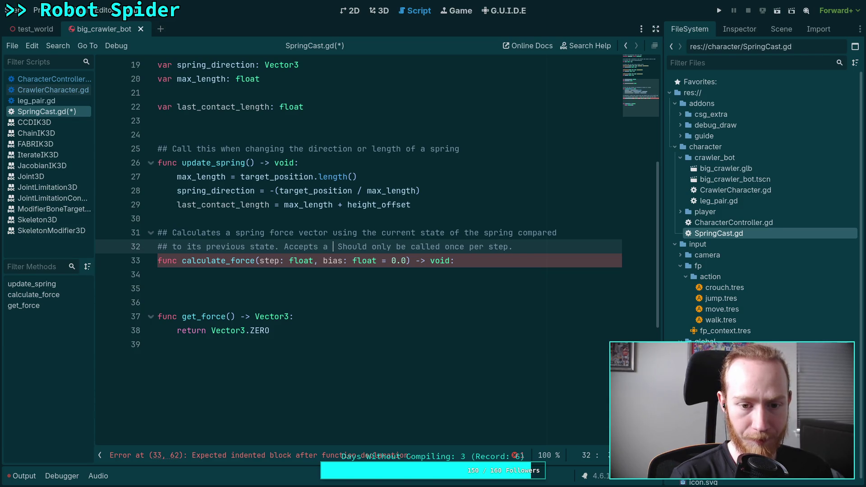
text(bias to o)
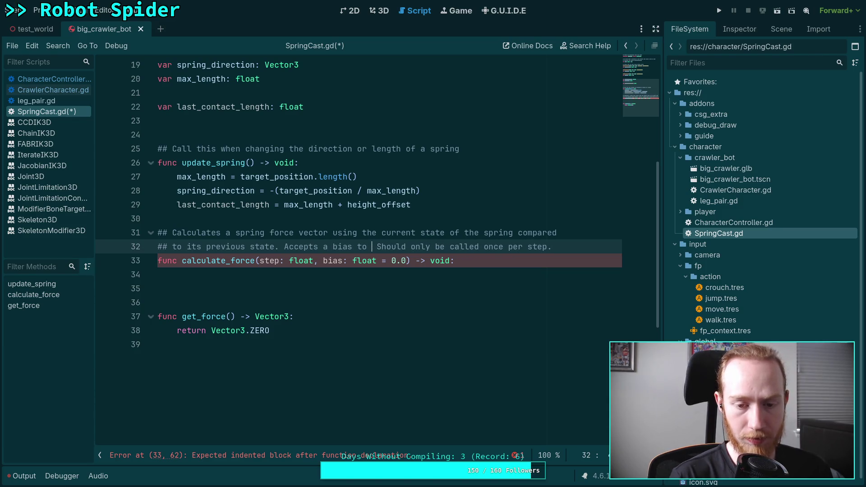
text(ffset the spring rest length.)
key(Return)
Step: Begin calculate_force with 'var offset: float = (max_length + height_offset + bias)', then switch scripts
key(Down)
key(End)
key(Return)
text(var off)
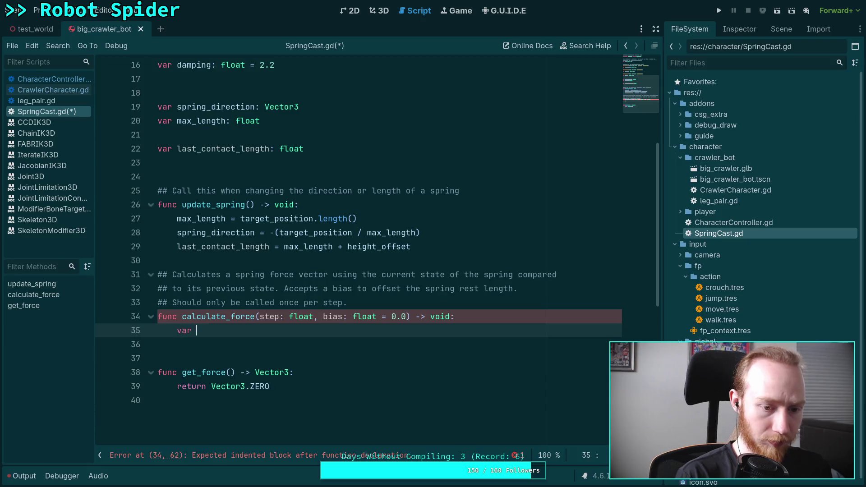
text(set: float=)
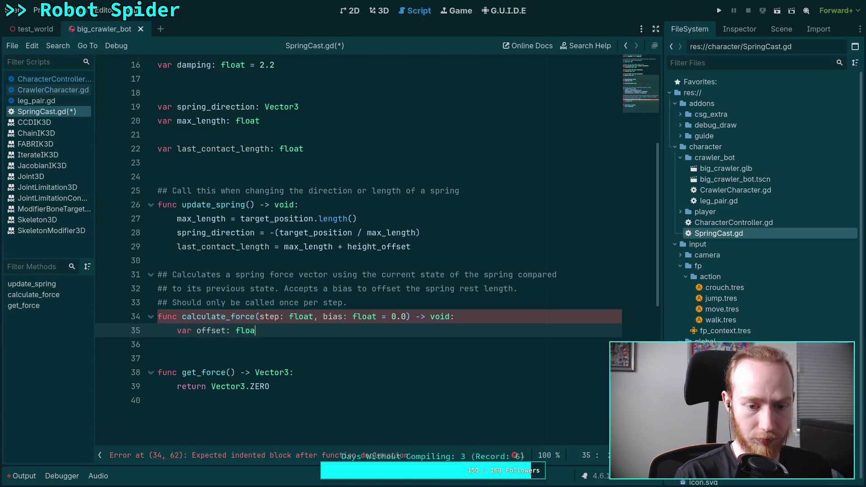
key(BackSpace)
key(BackSpace)
text(= )
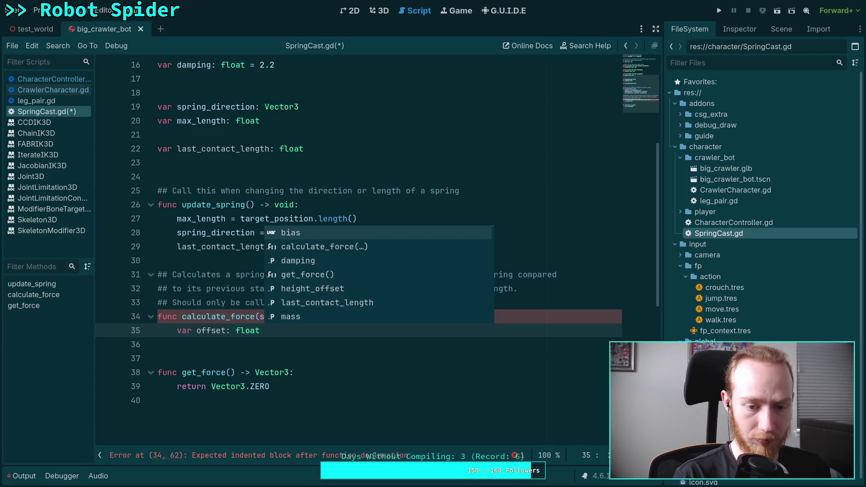
text((max_length )
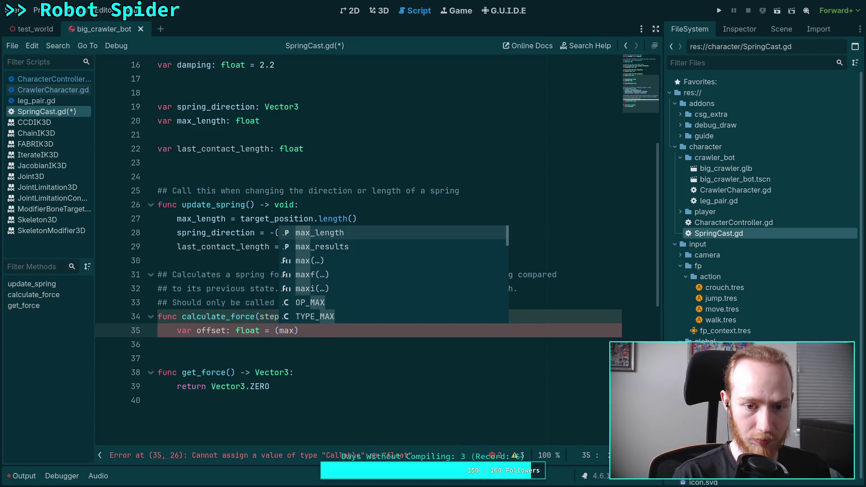
text(+ he)
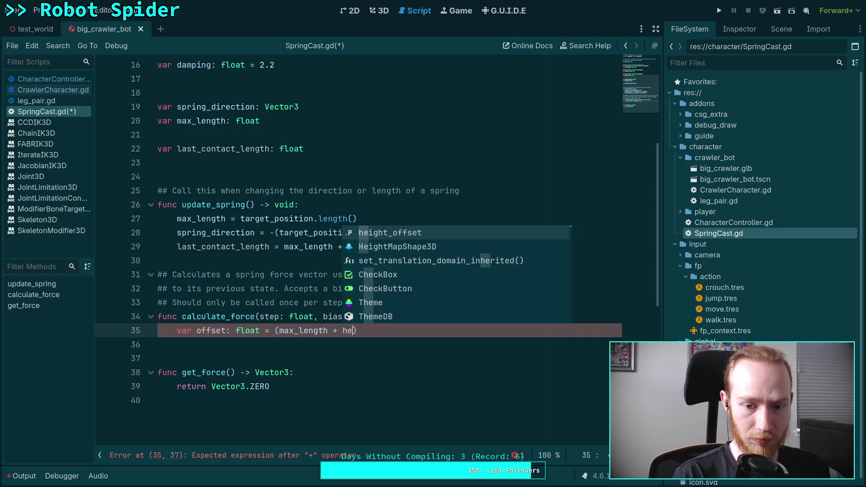
key(Return)
text(+ bias)
key(Return)
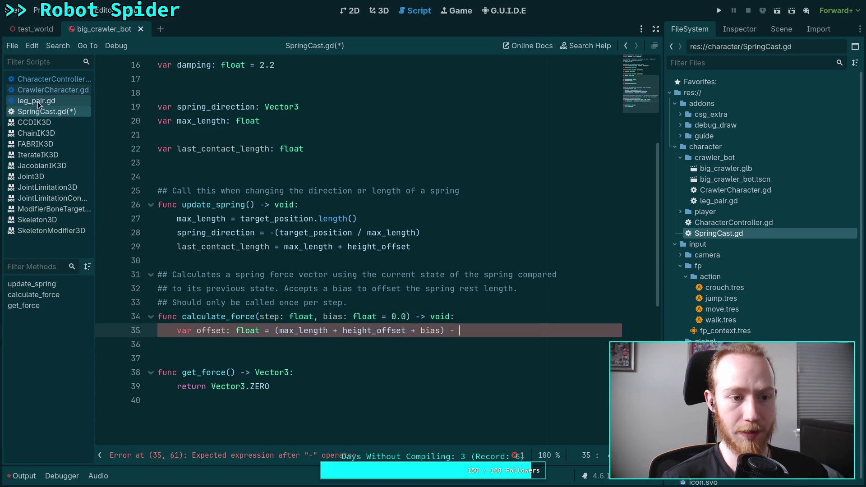
click(65, 90)
Step: Check max_length on line 450 and get_closest_collision_safe_fraction's docs, then return to SpringCast.gd
click(75, 80)
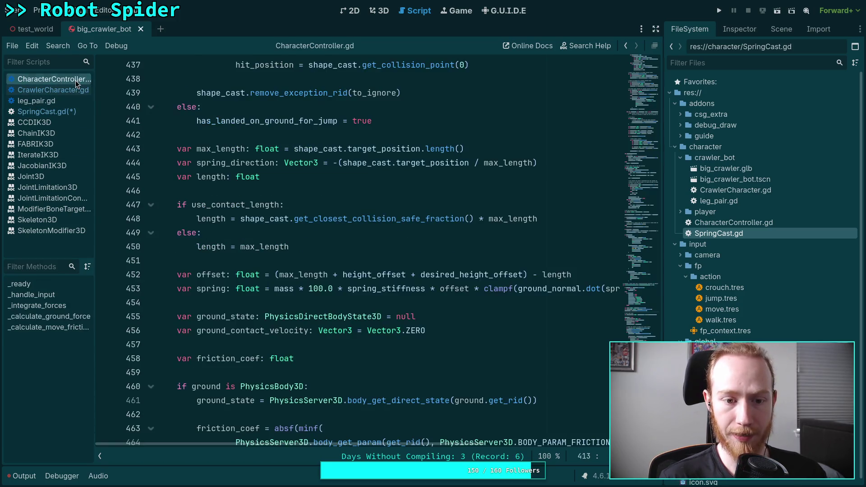
double_click(259, 247)
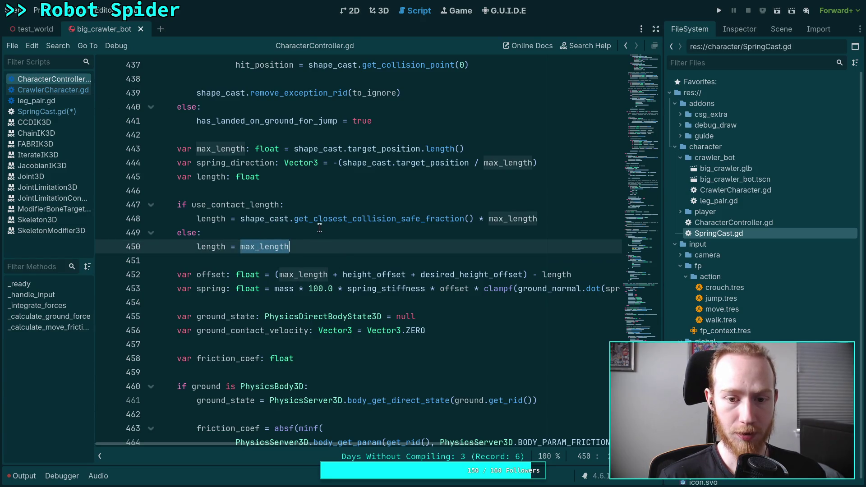
mouse_move(345, 217)
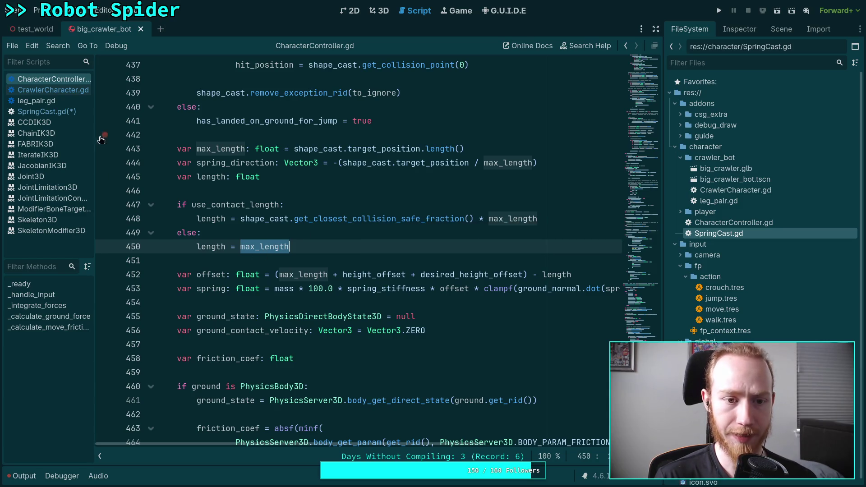
click(73, 111)
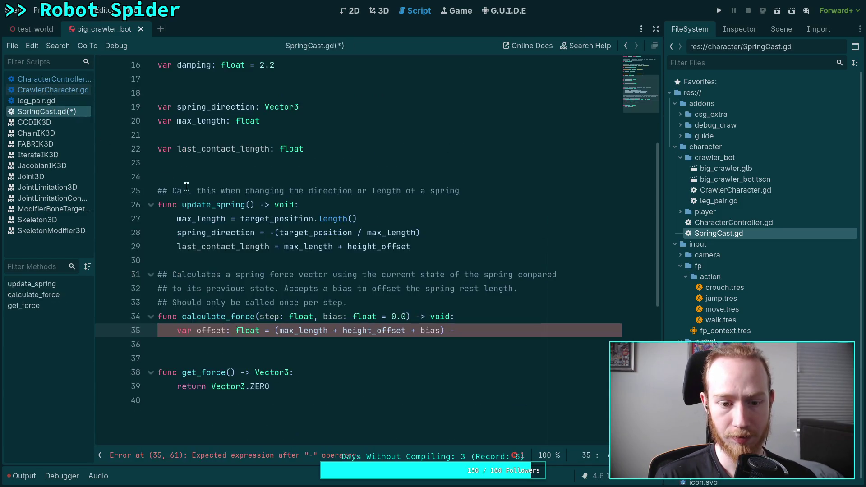
Step: Declare 'var length: float' in calculate_force and start an 'if is_colliding():' check
click(510, 318)
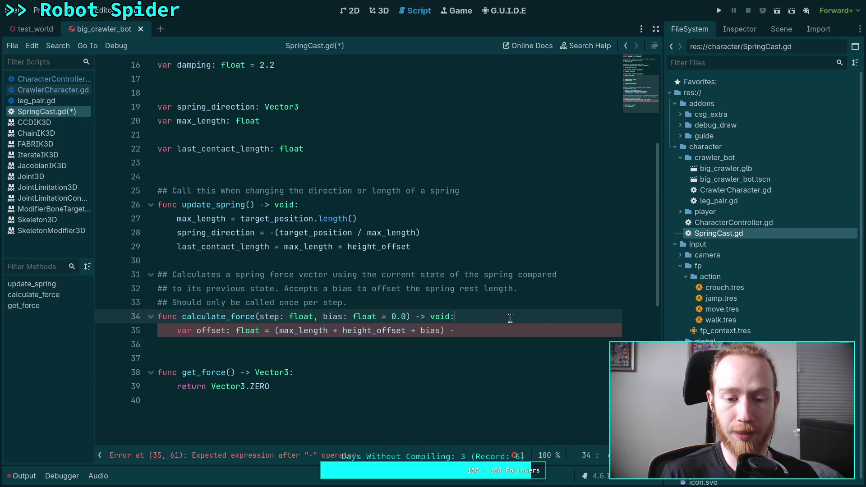
drag(278, 331, 444, 330)
click(473, 316)
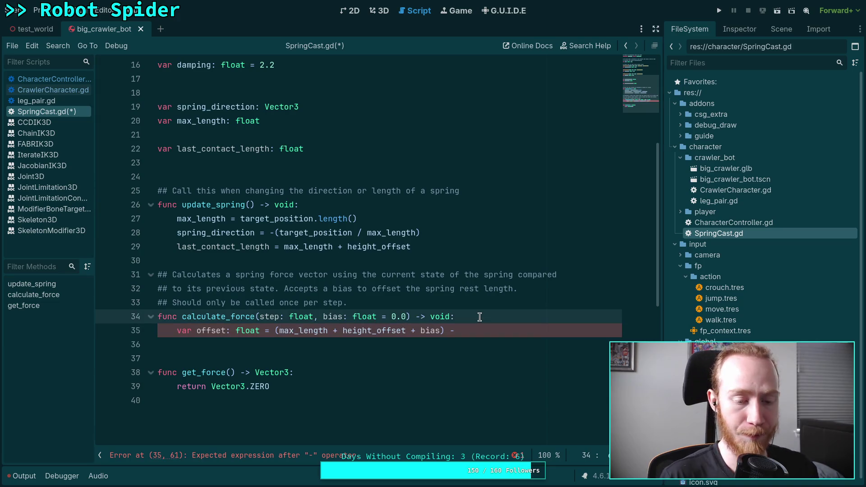
key(Return)
text(var leng)
key(BackSpace)
key(BackSpace)
text(ngth: float)
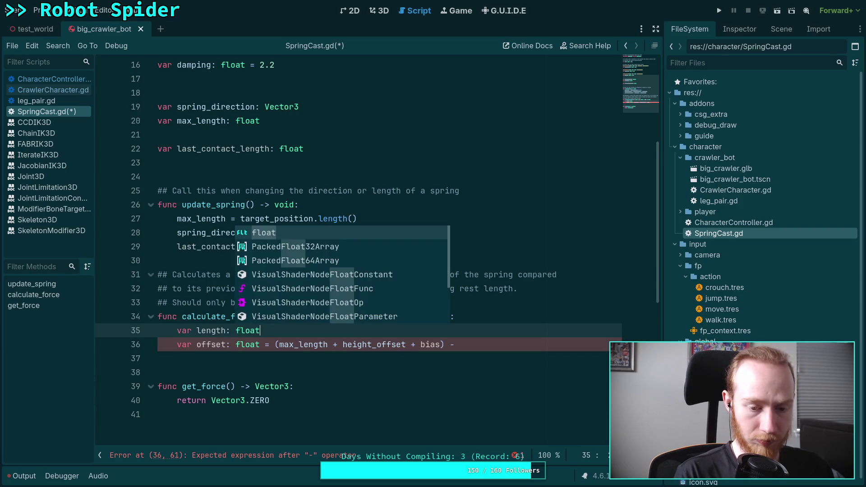
key(Return)
text(if sha)
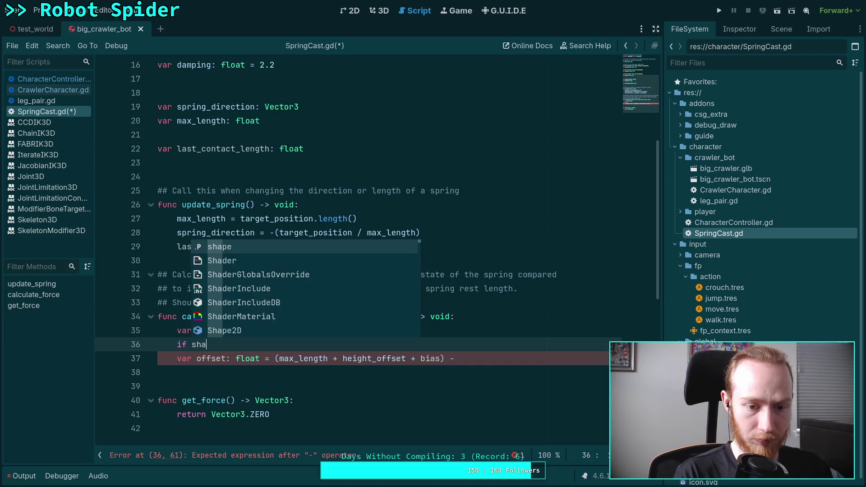
key(BackSpace)
key(BackSpace)
text(is_)
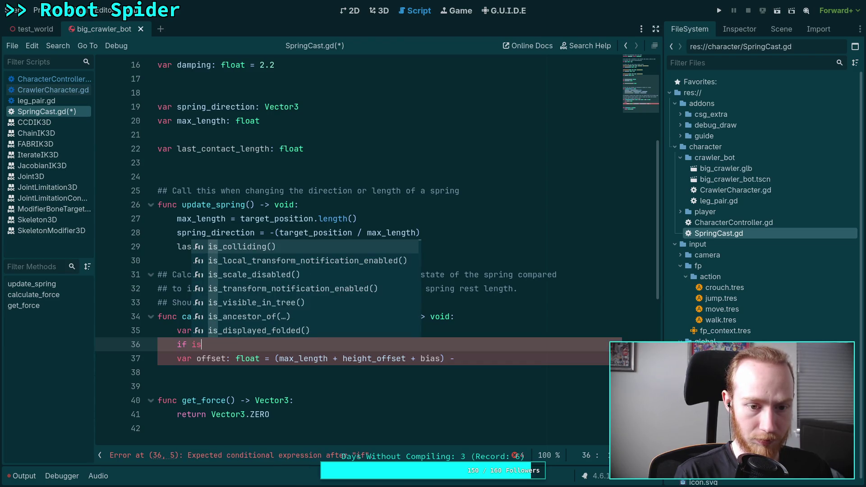
key(Return)
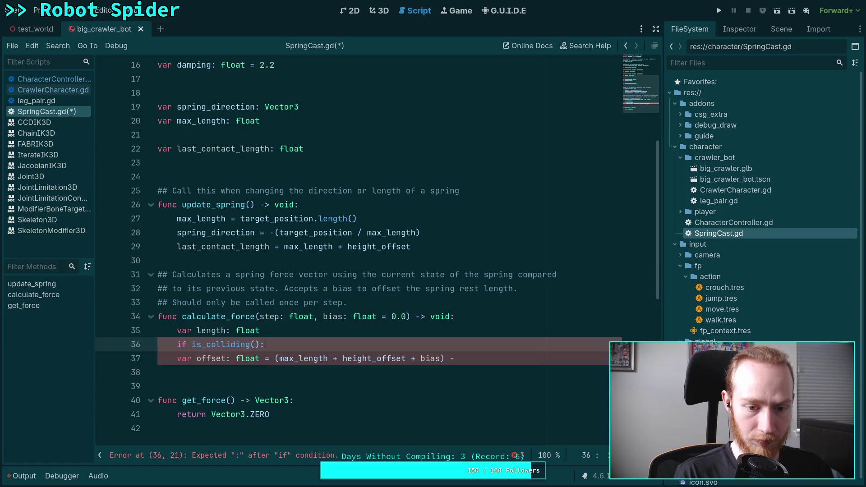
text(:)
Step: Inside the check, set length = get_closest_collision_safe_fraction() * max_length
key(Return)
text(length = )
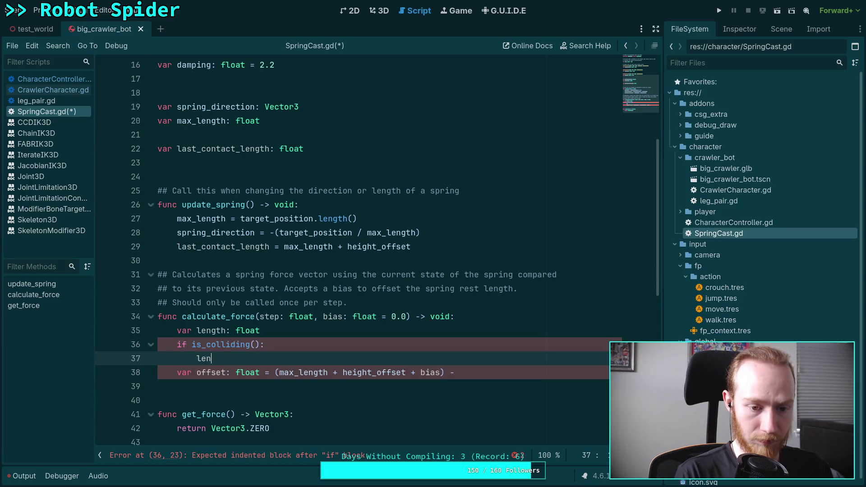
text(saf)
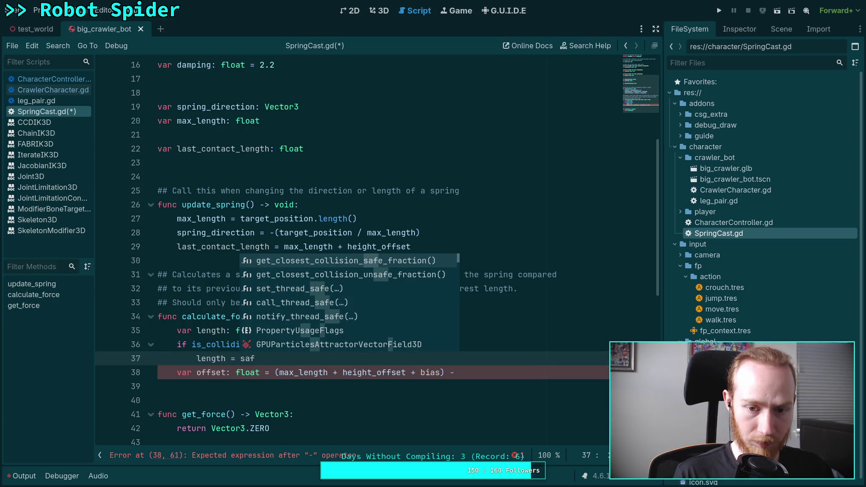
key(Return)
text(*)
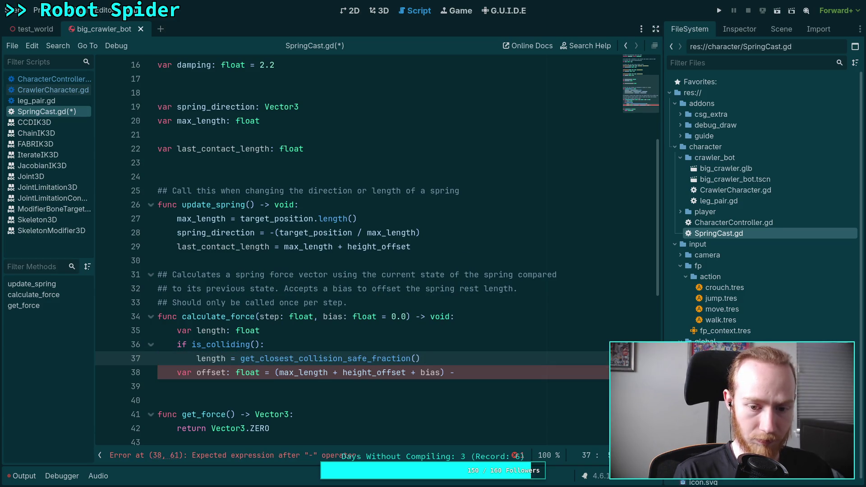
text( max)
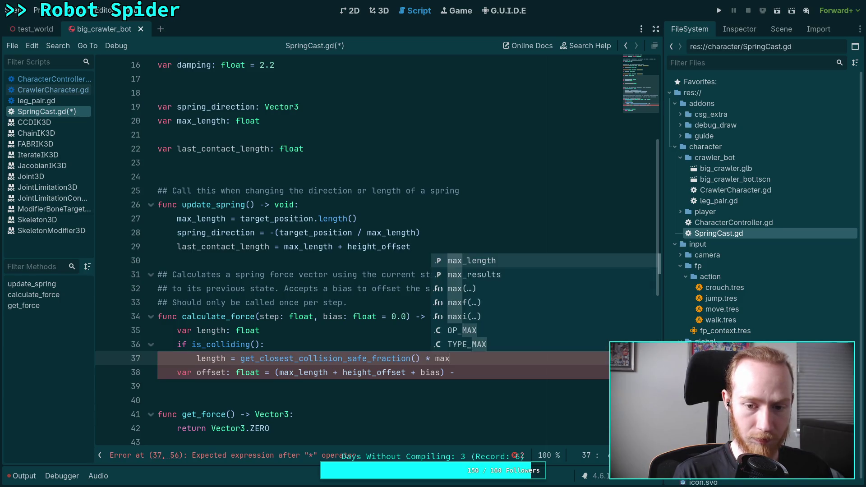
key(Return)
Step: End the offset line with '- length' and give length a default of 0.0
click(459, 372)
text(length)
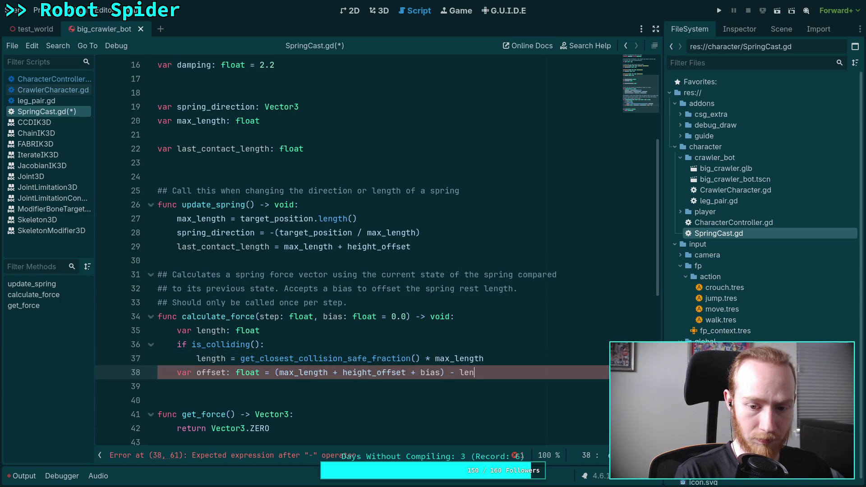
key(Escape)
key(Up)
key(Up)
key(Up)
text(= 0.0)
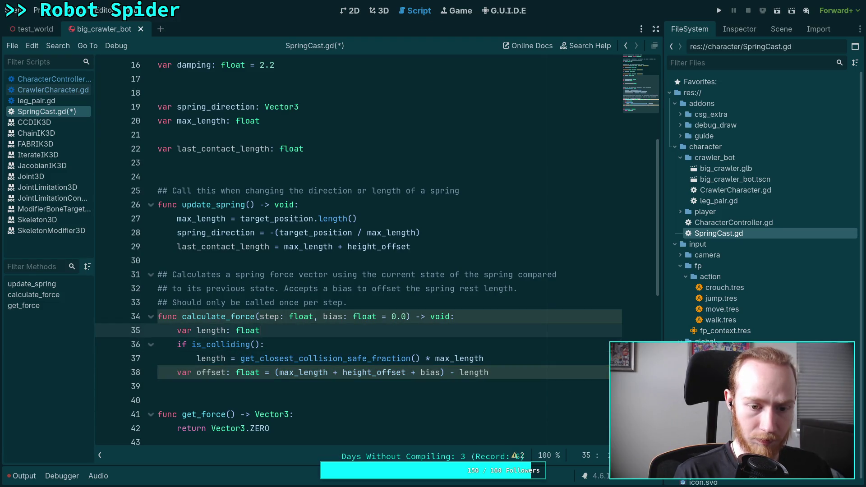
click(517, 356)
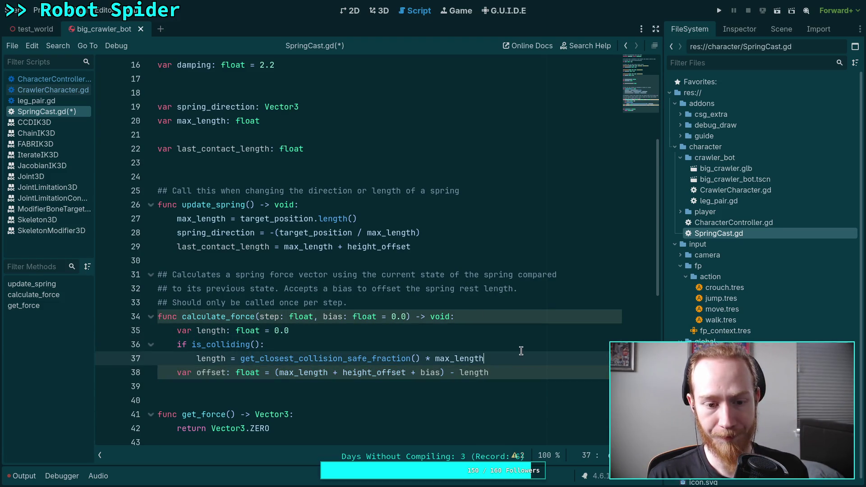
click(540, 378)
key(Return)
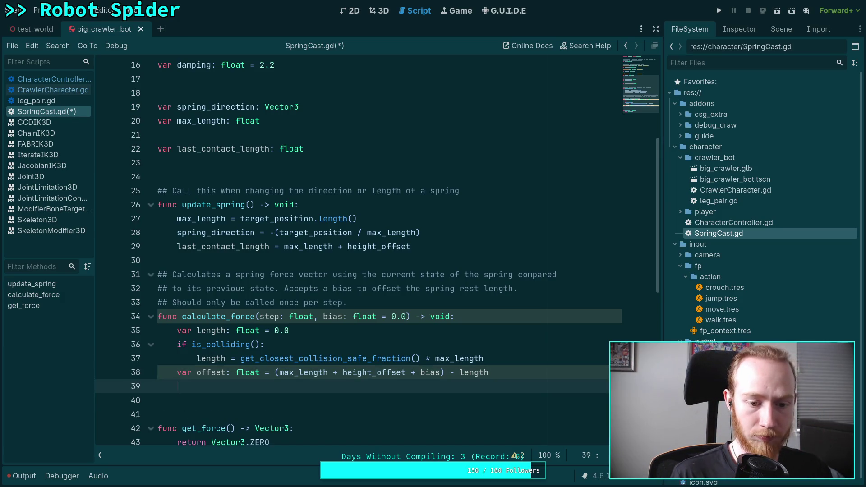
scroll(449, 281, down, 2)
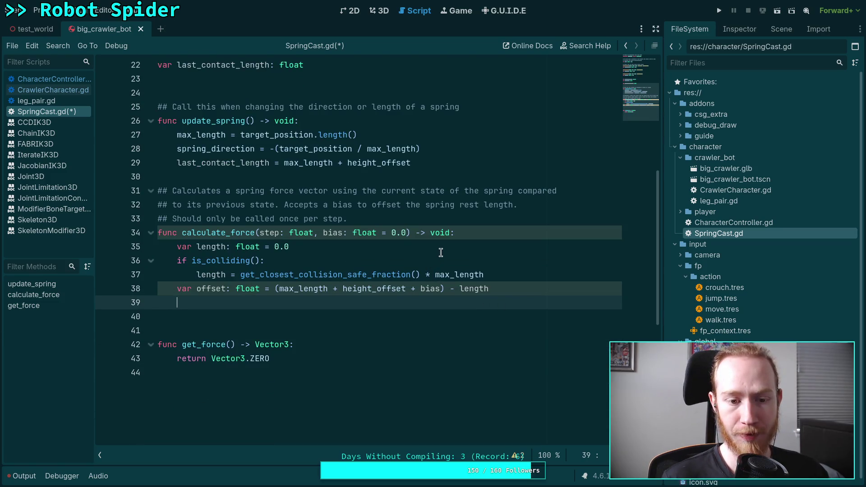
click(499, 235)
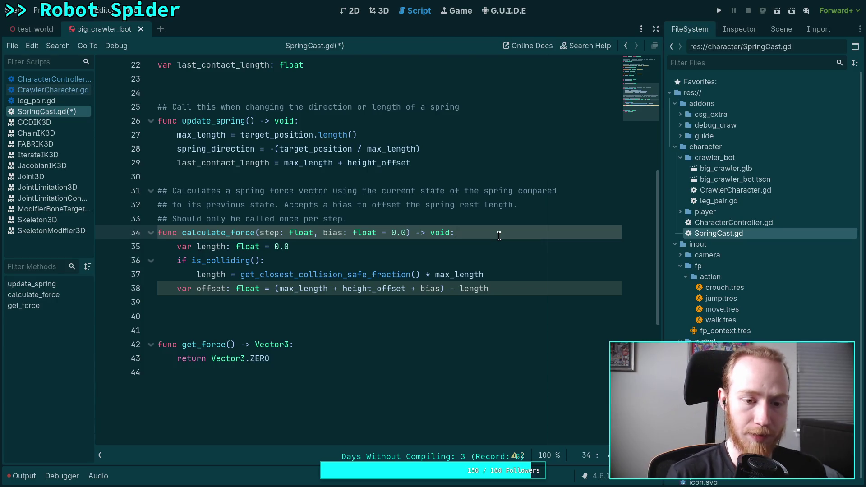
Step: Insert 'if not is_colliding():' as calculate_force's first line, leaving its body empty
key(Return)
text(if not is_)
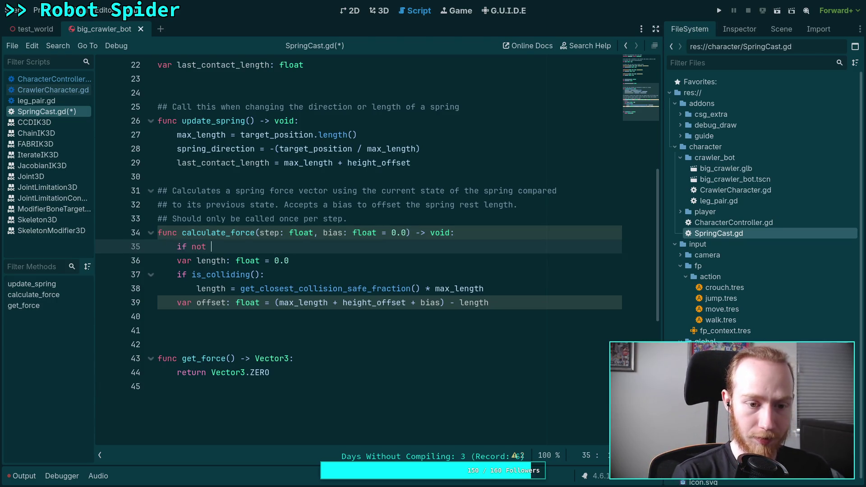
key(Return)
text(:)
key(Return)
text(retu)
key(BackSpace)
key(BackSpace)
key(BackSpace)
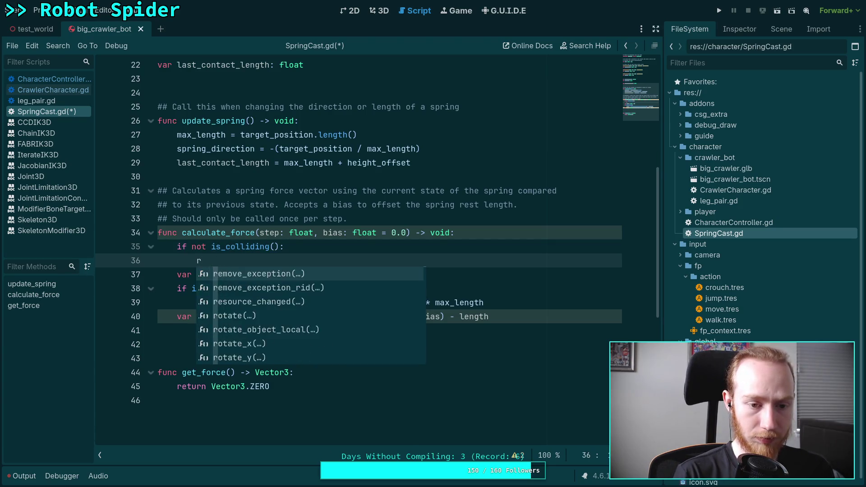
scroll(393, 294, up, 5)
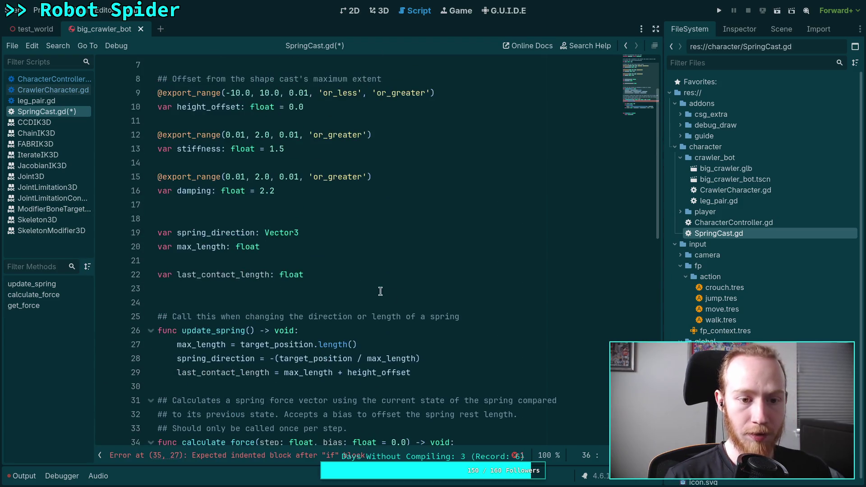
Step: Add a 'var total_force: Vector3' member declaration below the other variables
click(391, 274)
key(Return)
key(Return)
text(var )
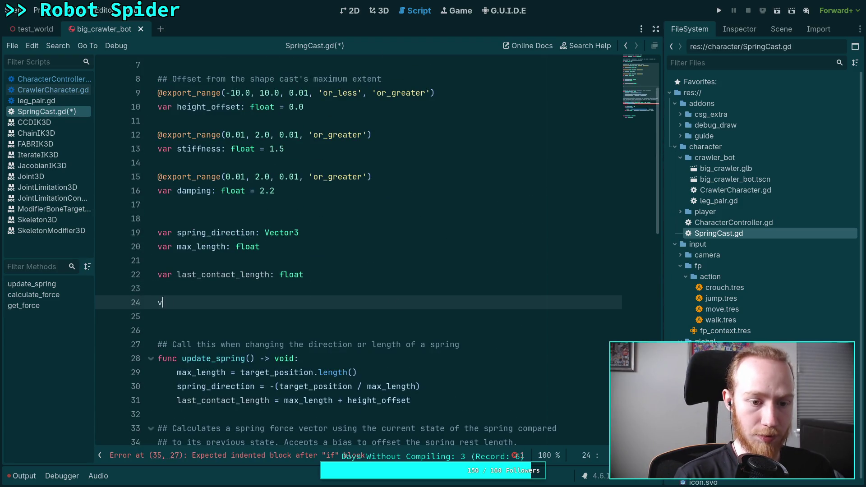
text(last_)
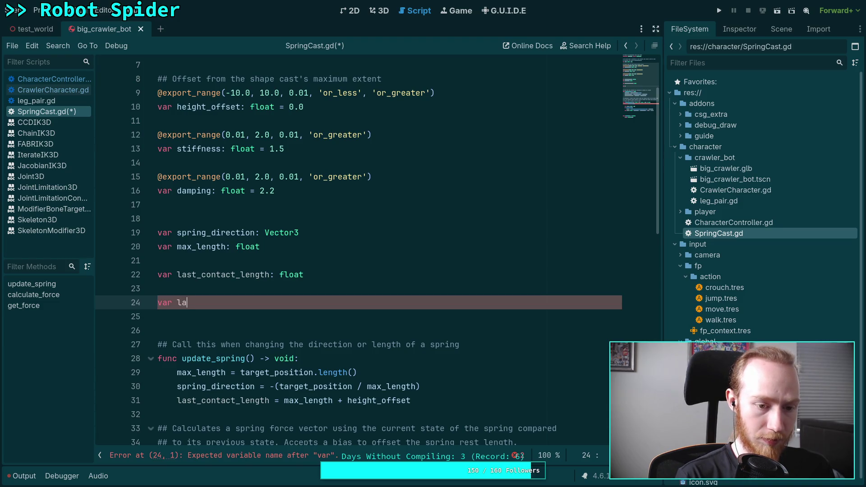
text(force)
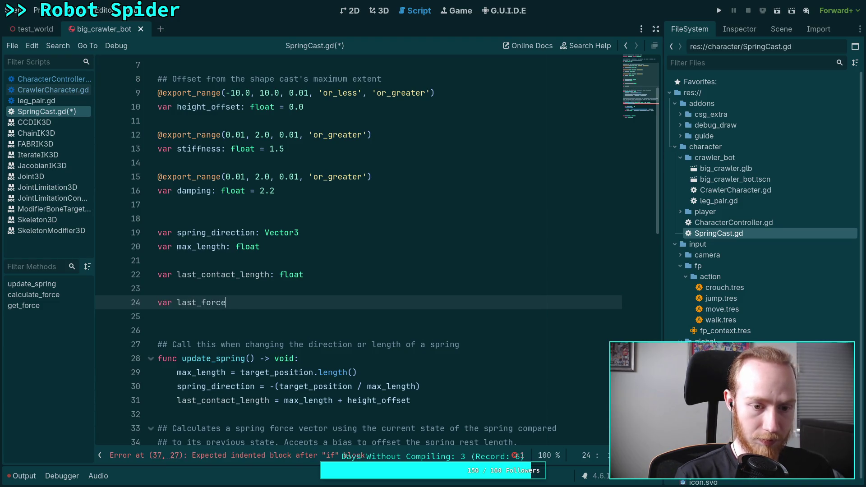
key(BackSpace)
key(BackSpace)
key(BackSpace)
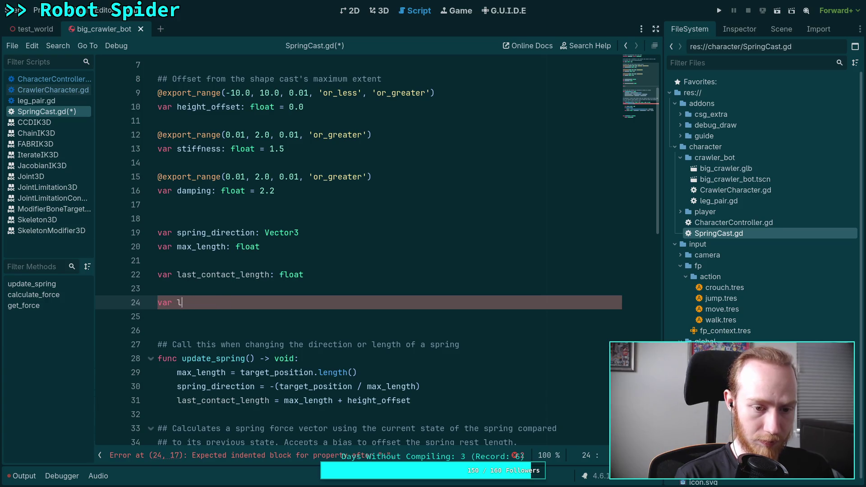
text(total_force:)
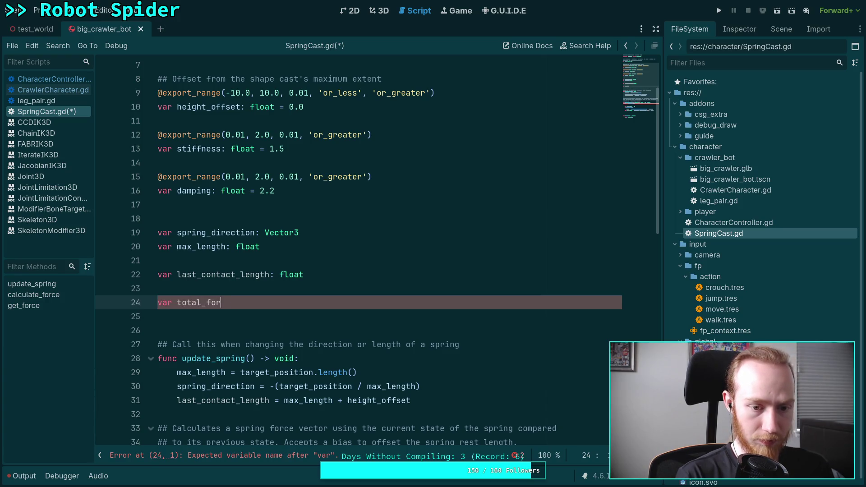
text( Vector3)
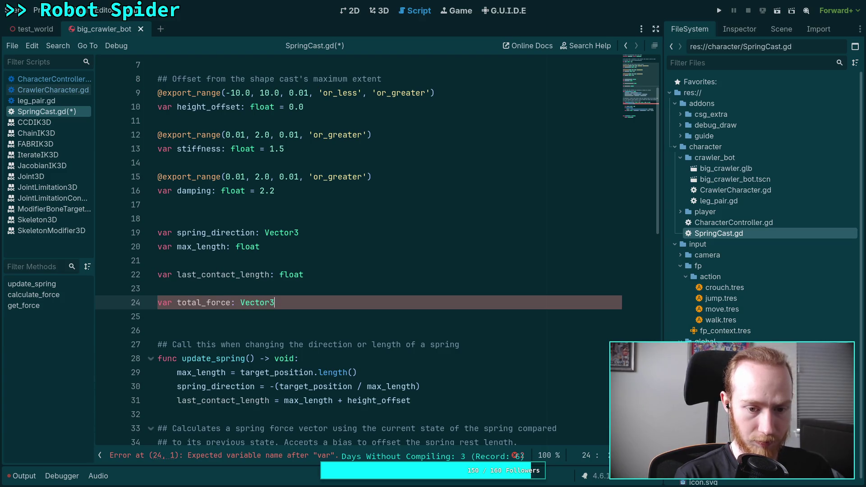
scroll(378, 252, down, 3)
scroll(377, 252, down, 1)
Step: Give total_force the default value Vector3.ZERO
text(Vector3)
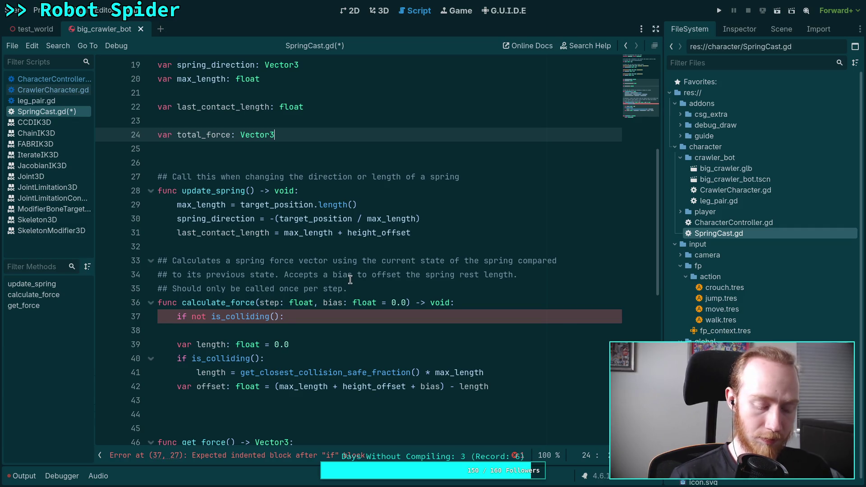
text( = vector)
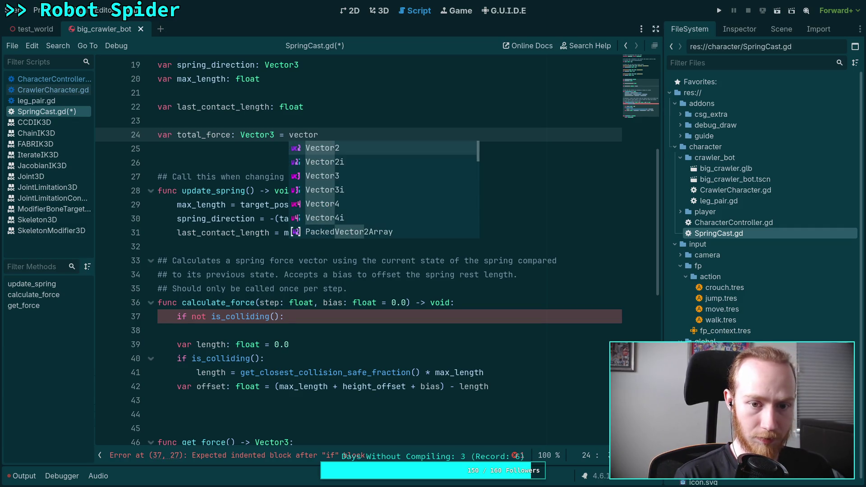
key(Down)
key(Down)
key(Return)
text(.)
key(Return)
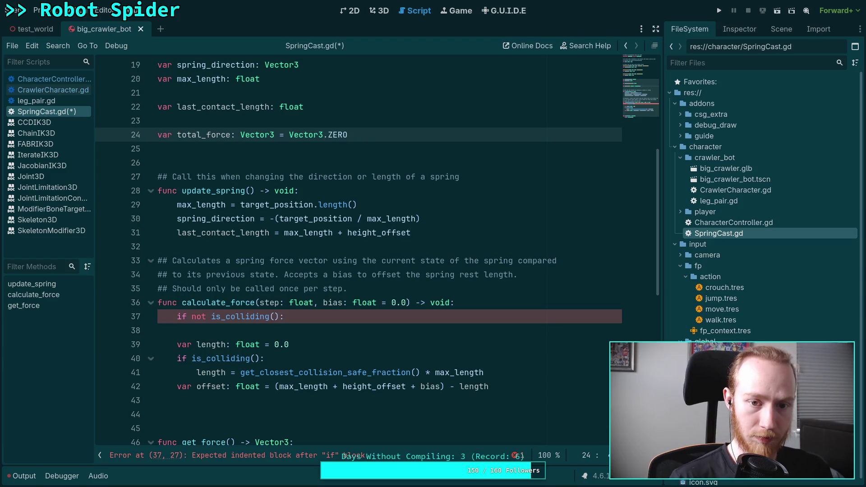
click(284, 316)
key(Return)
Step: Under the not-colliding guard, set total_force = Vector3.ZERO and return
text(tot)
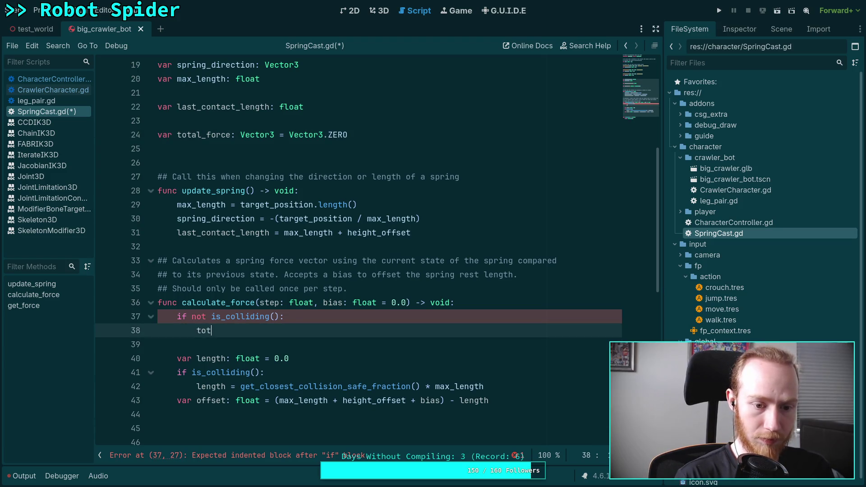
key(Return)
text(= Vec)
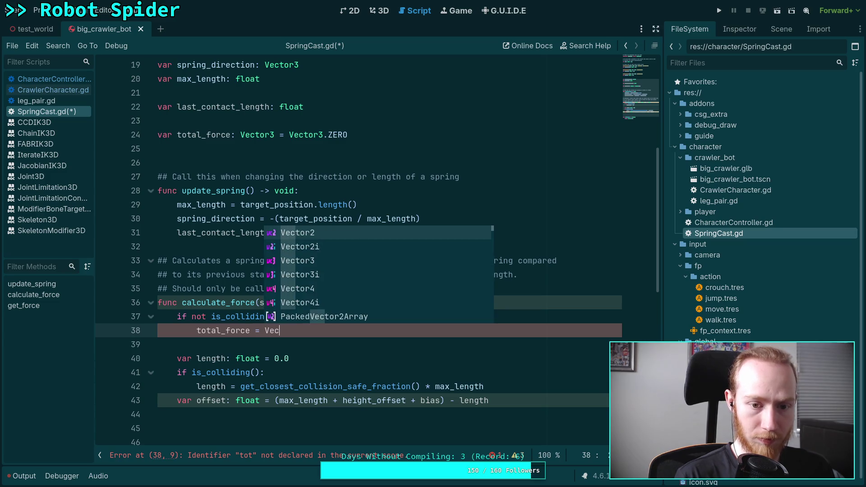
key(Down)
key(Down)
key(Return)
text(.Z)
key(Return)
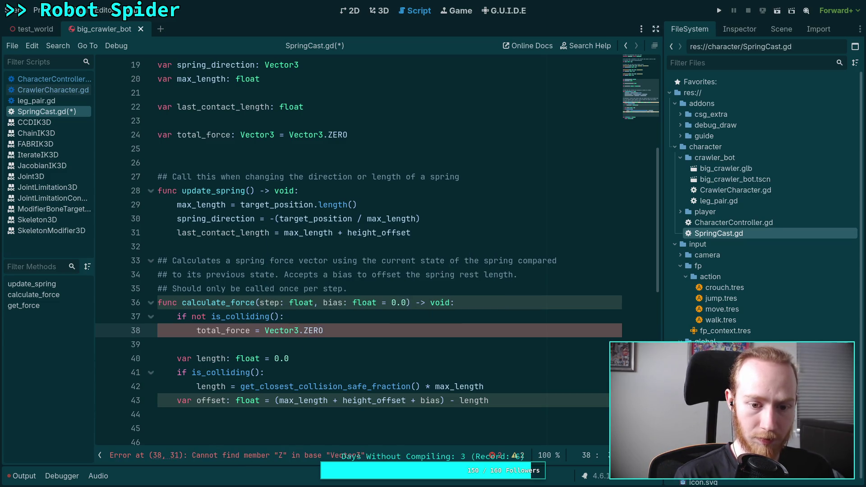
key(Return)
text(return)
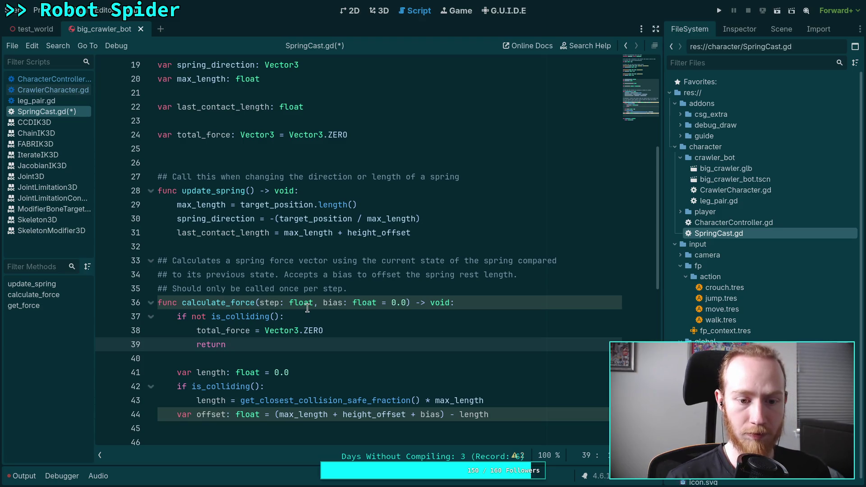
Step: Make get_force return total_force, then delete the get_force function entirely
scroll(330, 308, up, 3)
scroll(369, 233, down, 7)
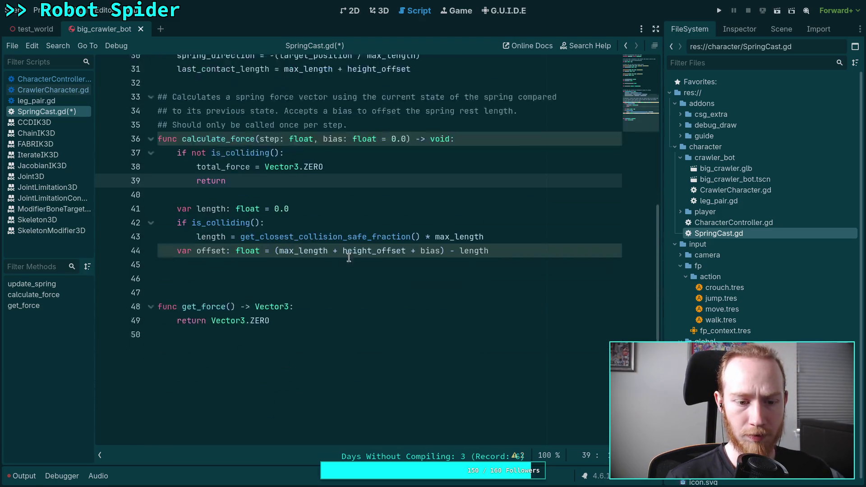
drag(270, 274, 214, 275)
key(BackSpace)
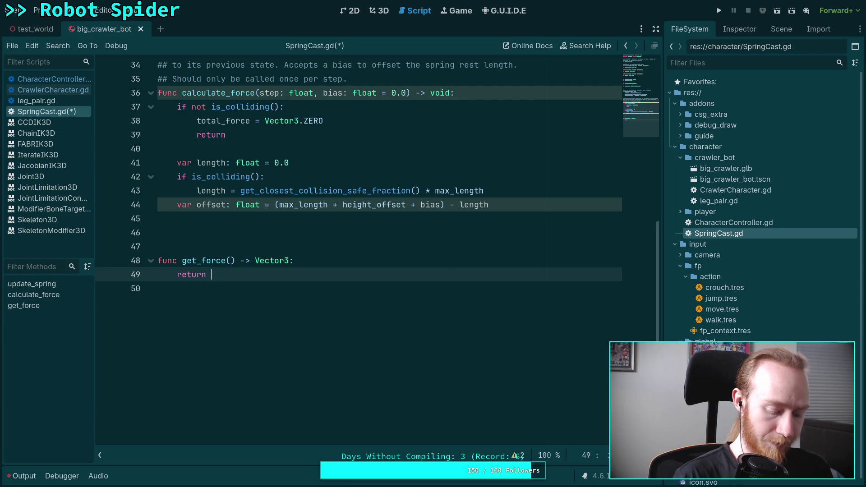
text(ot)
key(Return)
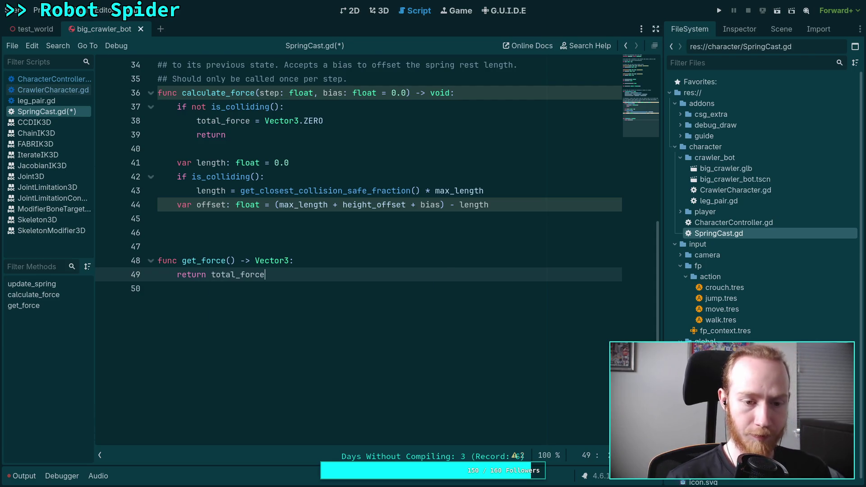
scroll(358, 252, up, 2)
key(shift+Up)
key(shift+Up)
key(BackSpace)
key(BackSpace)
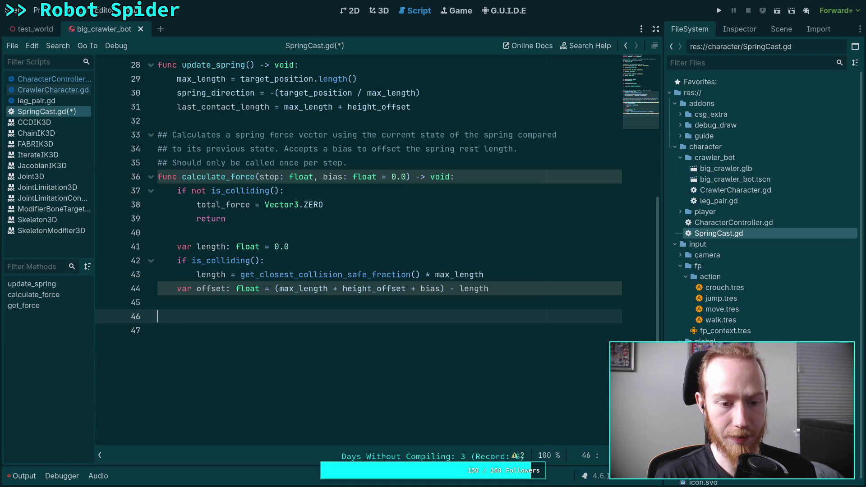
key(BackSpace)
key(BackSpace)
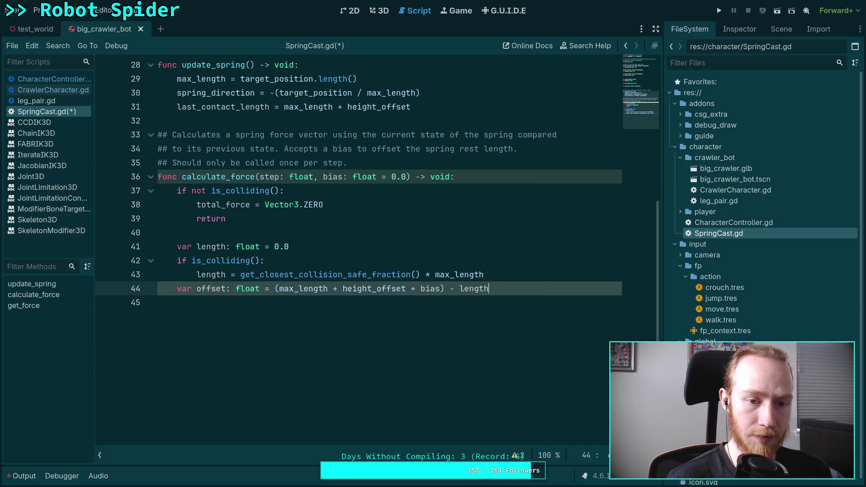
Step: Move the total_force declaration up to sit directly below max_length
scroll(325, 275, up, 3)
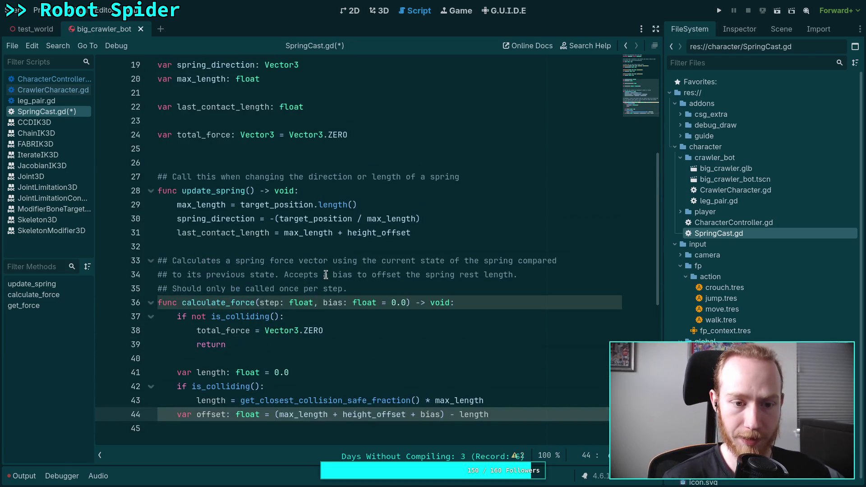
click(288, 117)
key(Return)
scroll(408, 283, up, 2)
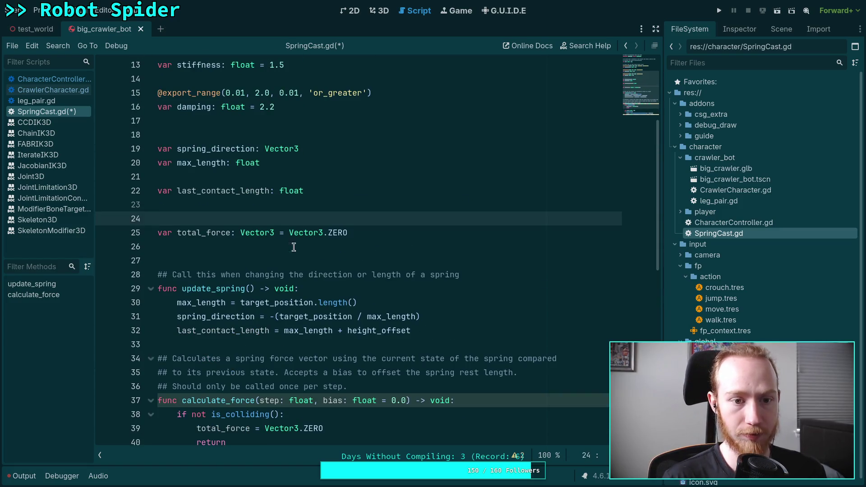
key(Down)
key(alt+Up)
key(alt+Up)
key(alt+Up)
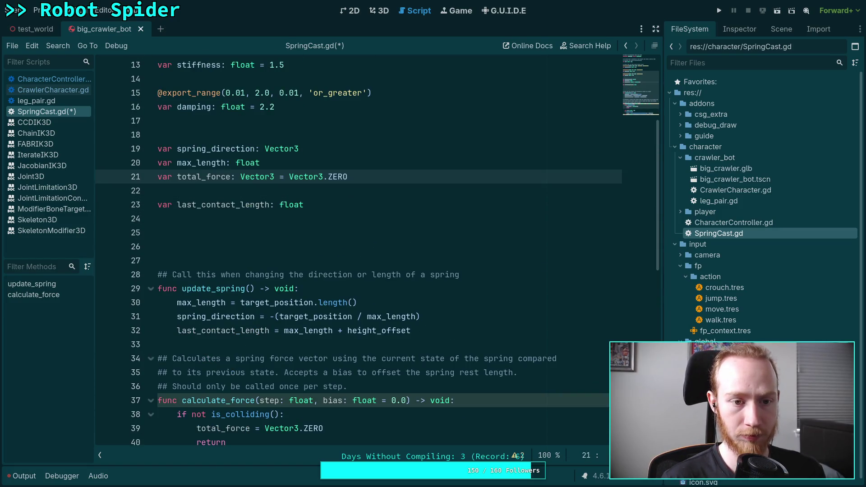
Step: Place total_force above spring_direction, separated from the spring variables by a blank line
key(Down)
key(Return)
key(Down)
key(Down)
key(Down)
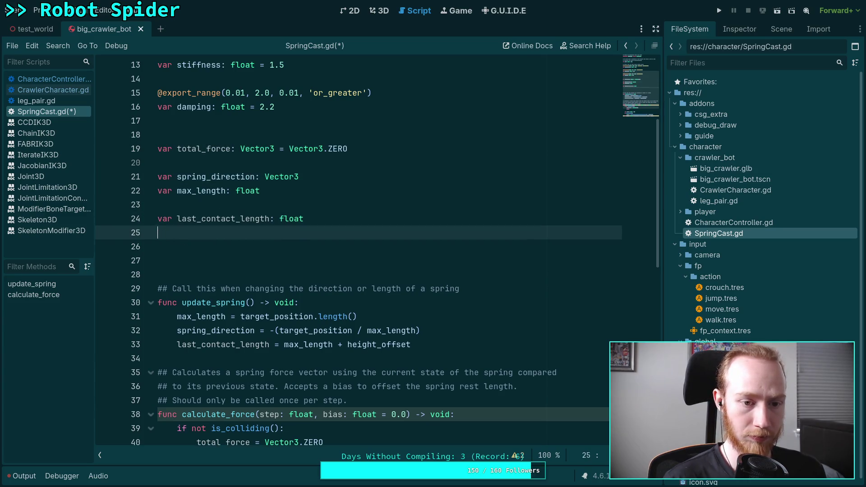
key(Up)
key(End)
key(Down)
scroll(308, 181, down, 3)
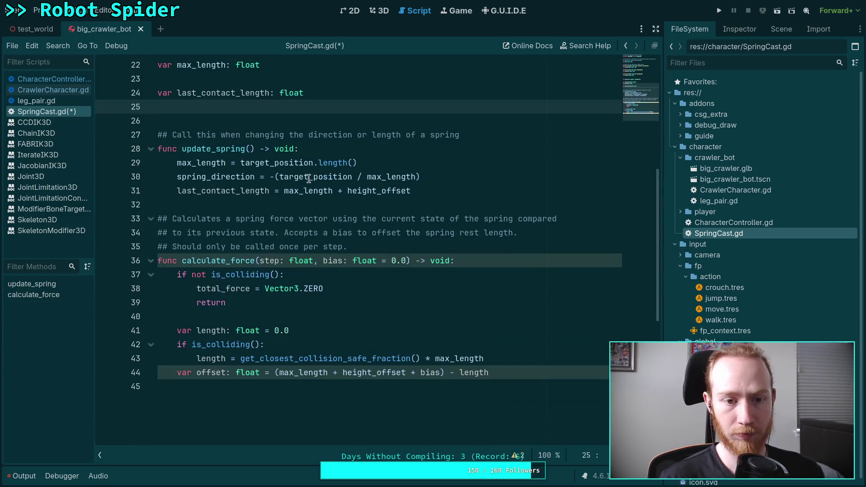
scroll(371, 275, up, 1)
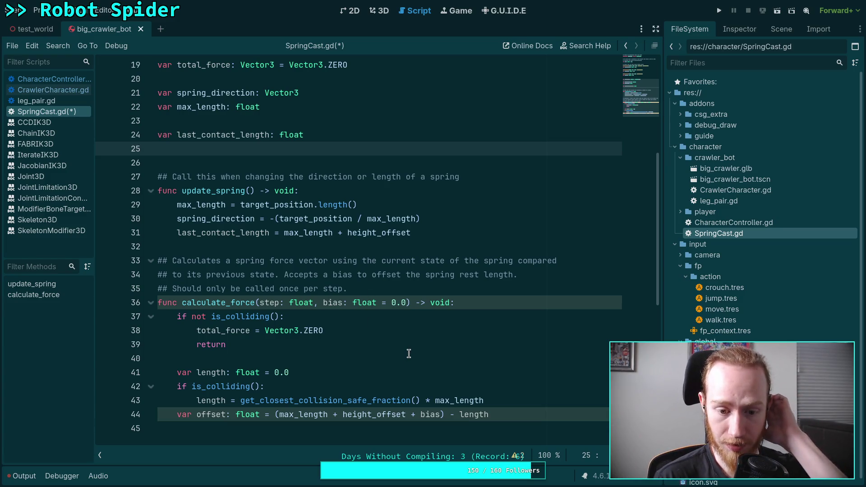
Step: Insert a blank line between the length calculation and the offset line
click(533, 412)
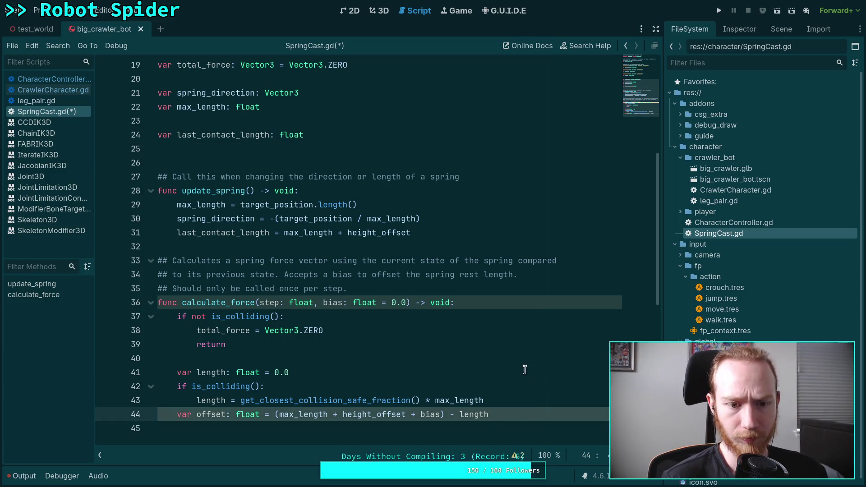
scroll(344, 305, down, 2)
click(503, 317)
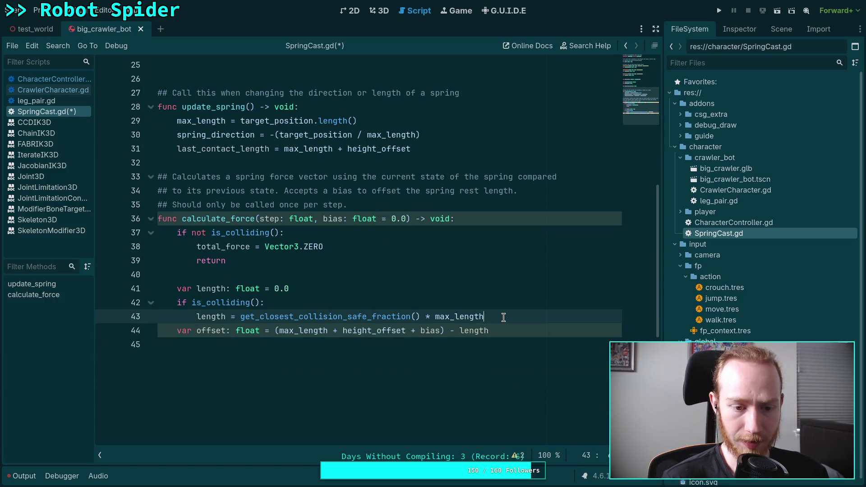
key(Return)
key(BackSpace)
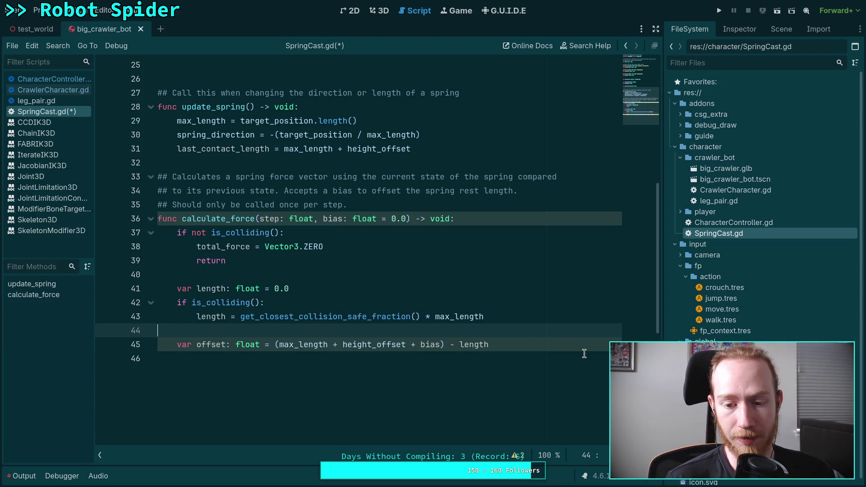
click(585, 353)
click(549, 348)
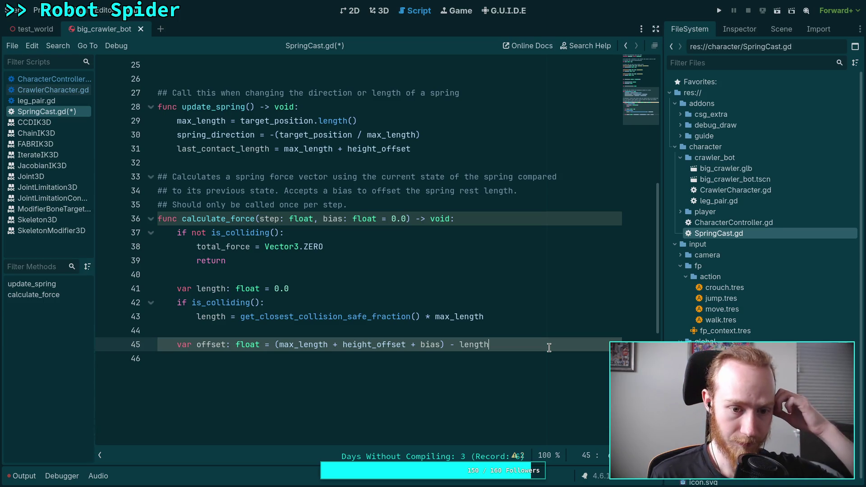
click(377, 252)
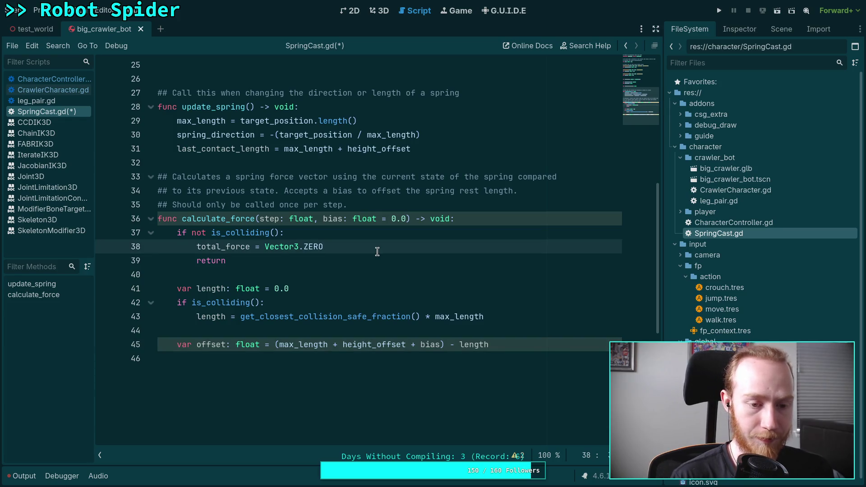
Step: Start a last_contact_length assignment inside the not-colliding guard
key(Return)
text(ast)
key(Return)
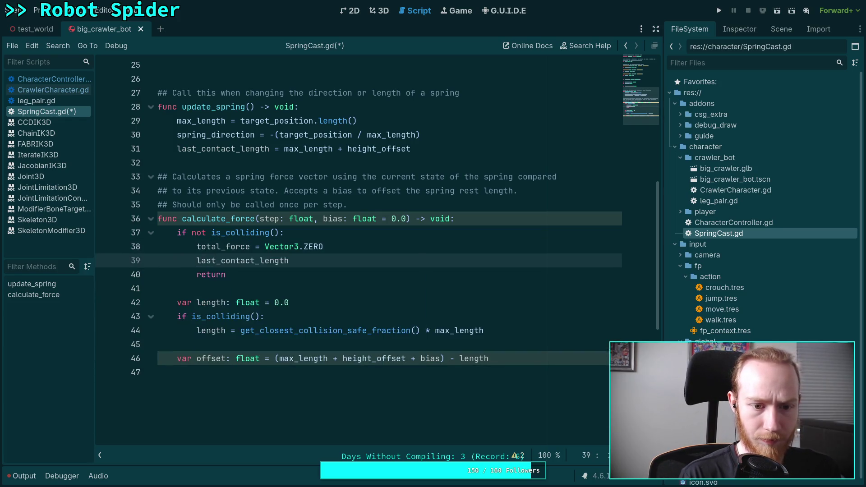
key(ctrl+space)
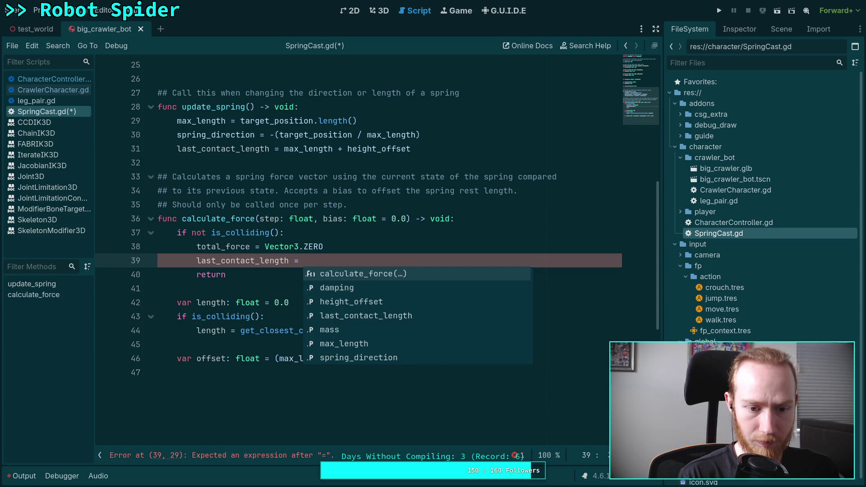
Step: Drop length's 0.0 default and if-check so length = safe fraction * max_length
click(230, 351)
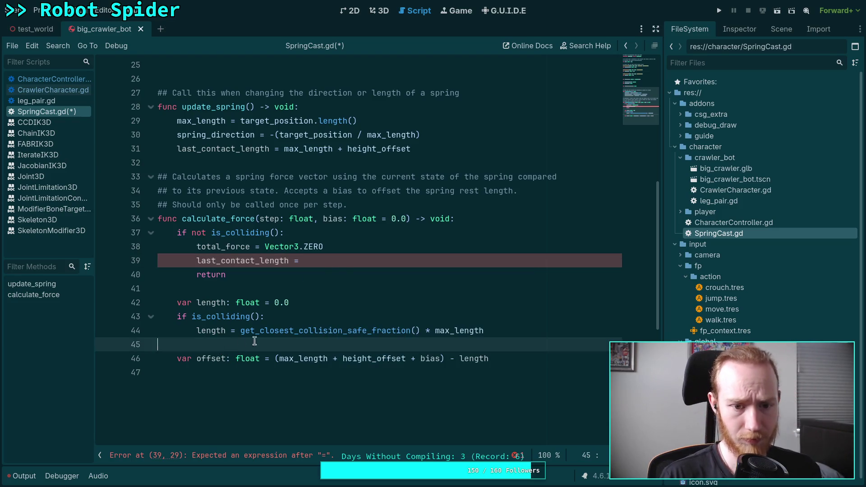
scroll(350, 271, up, 2)
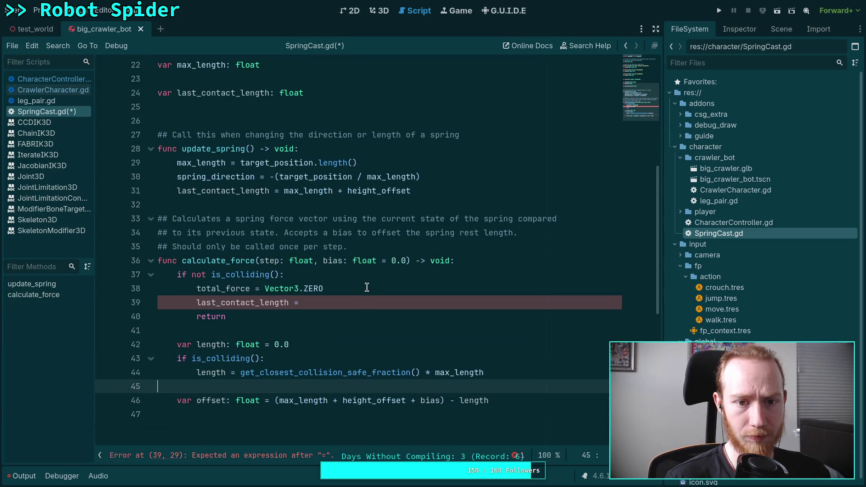
drag(357, 300, 383, 290)
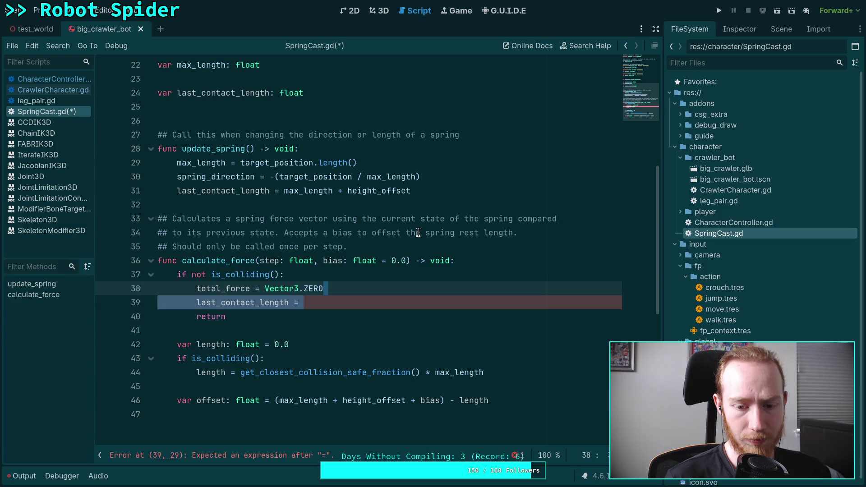
scroll(416, 228, up, 1)
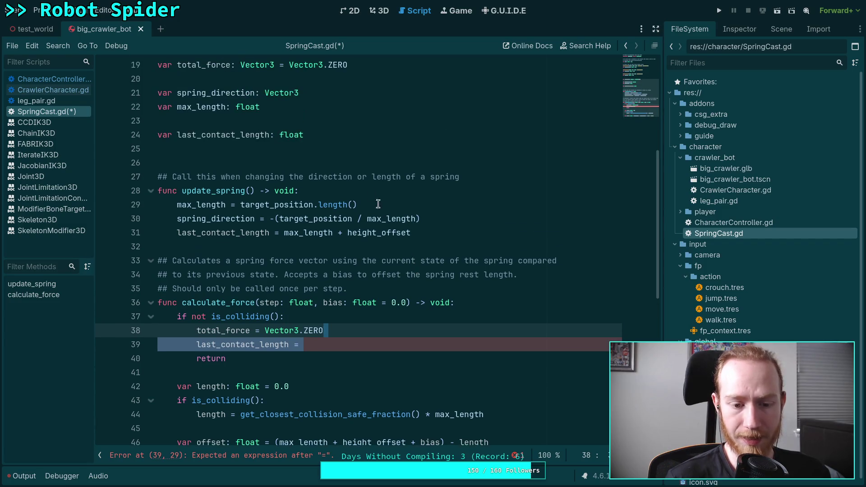
click(263, 350)
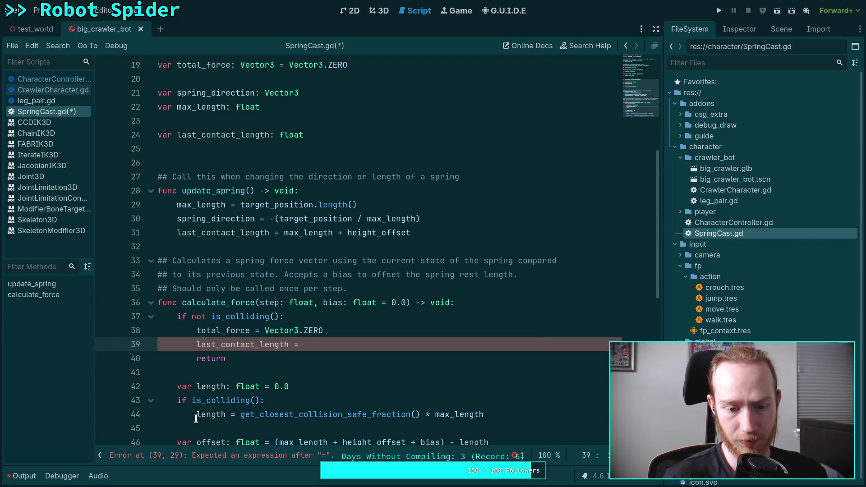
drag(235, 412, 271, 387)
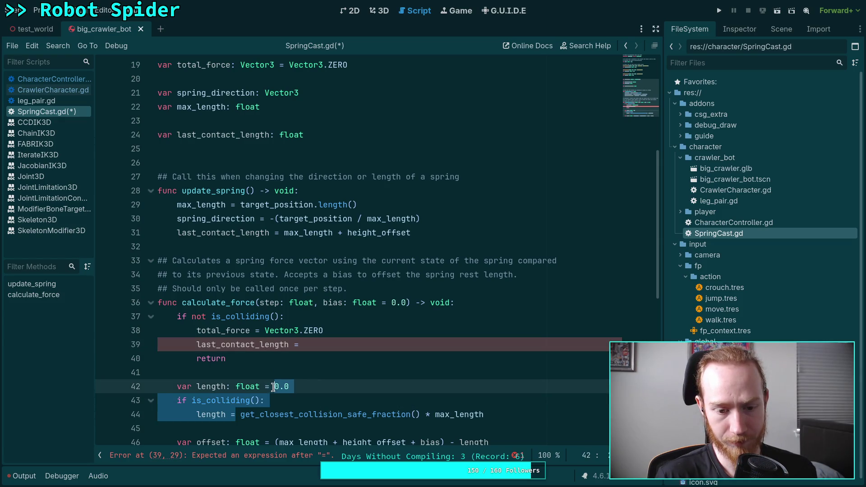
key(BackSpace)
click(358, 400)
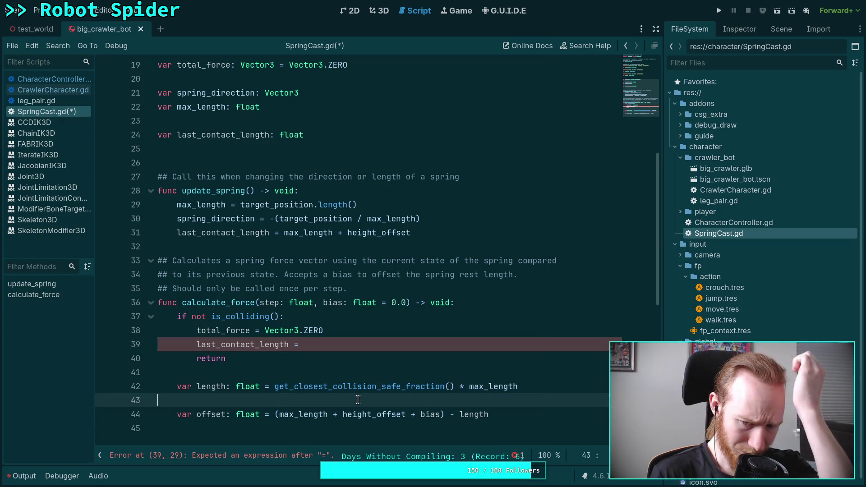
key(BackSpace)
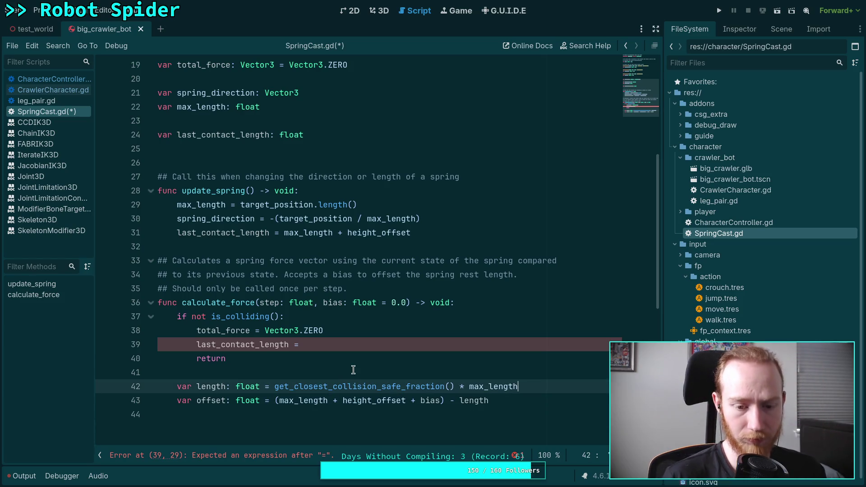
click(353, 371)
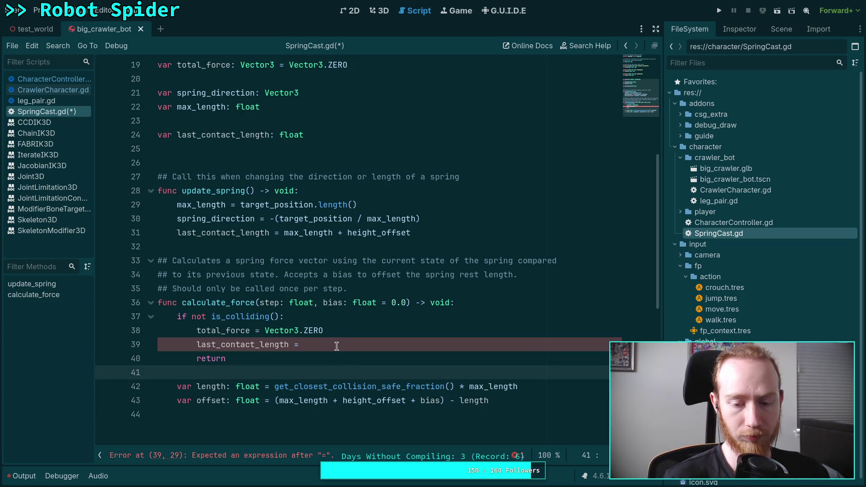
Step: Set last_contact_length to INF in the guard instead of -1.0
click(367, 343)
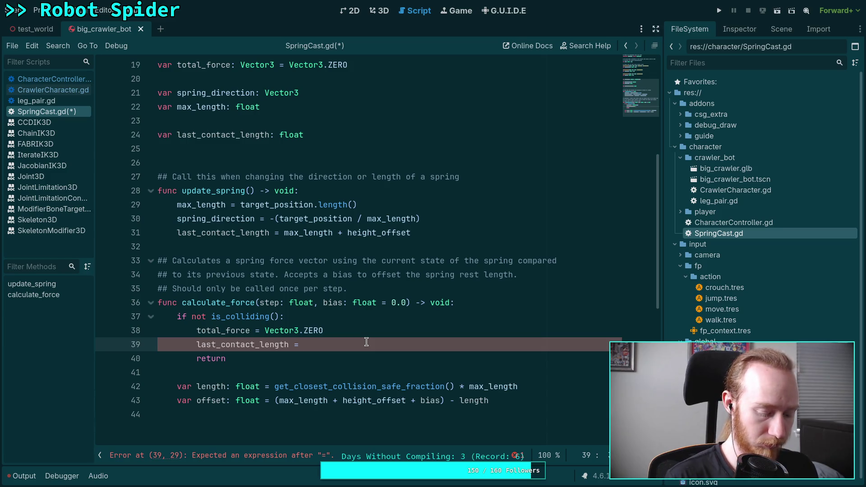
text(-1.0)
key(BackSpace)
key(BackSpace)
key(BackSpace)
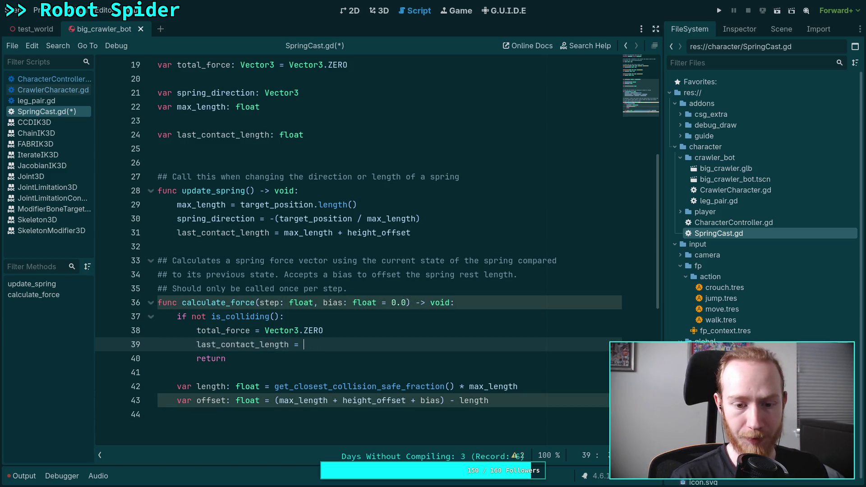
text(INF)
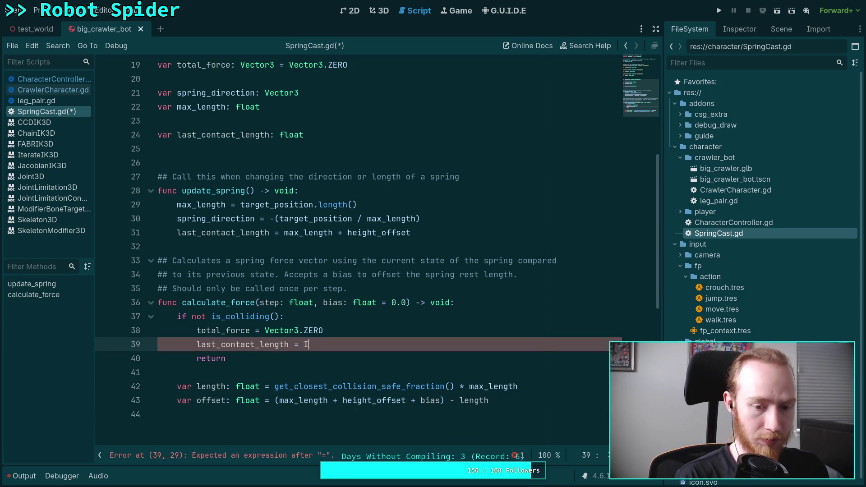
click(302, 371)
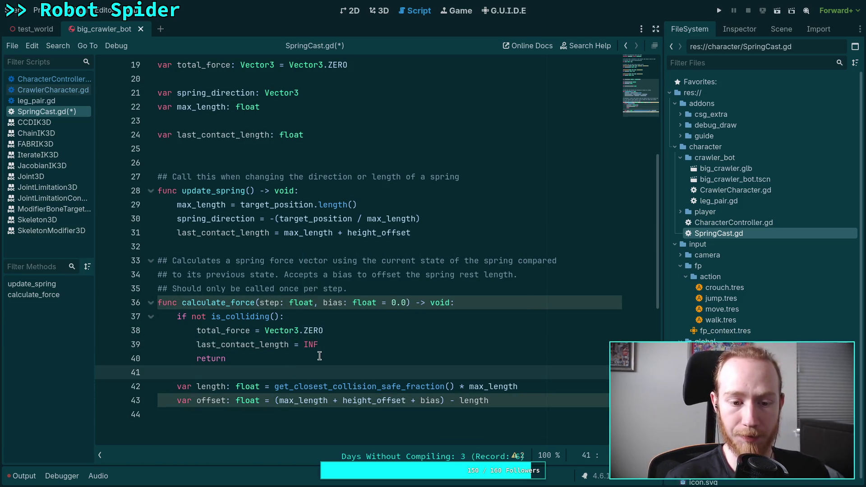
scroll(338, 343, up, 3)
click(352, 250)
click(373, 256)
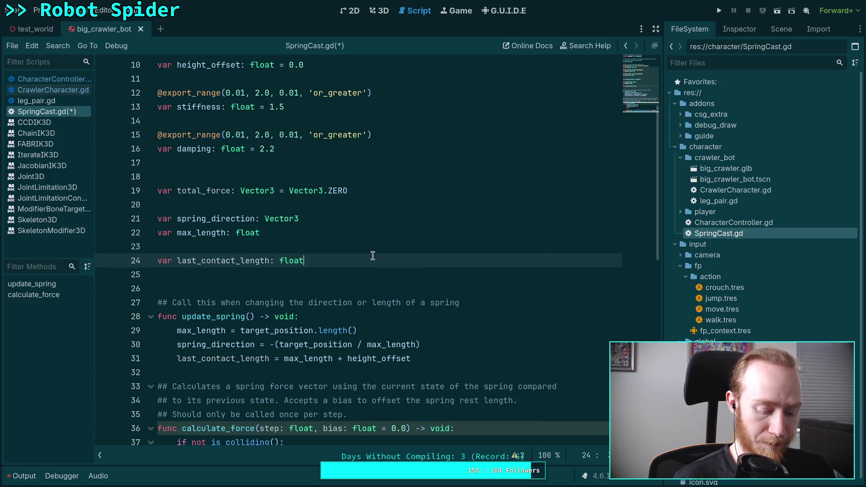
Step: Type INF after 'var last_contact_length: float =' on line 24
text(INF)
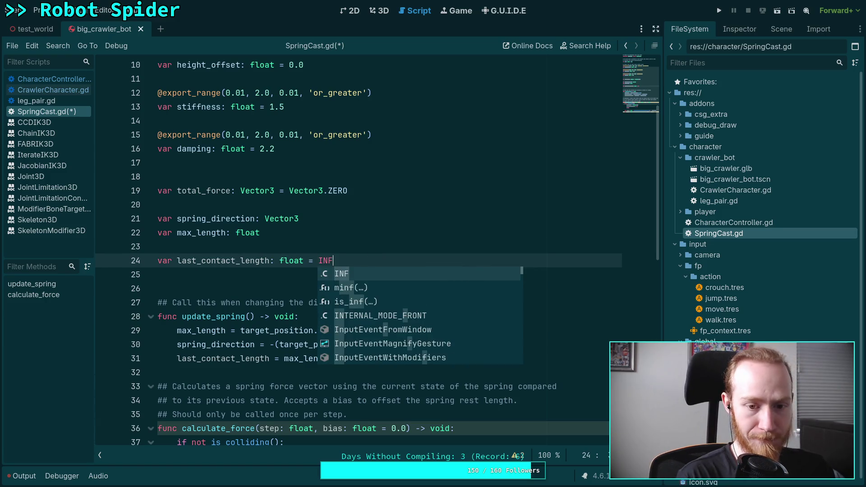
click(236, 270)
scroll(253, 277, down, 4)
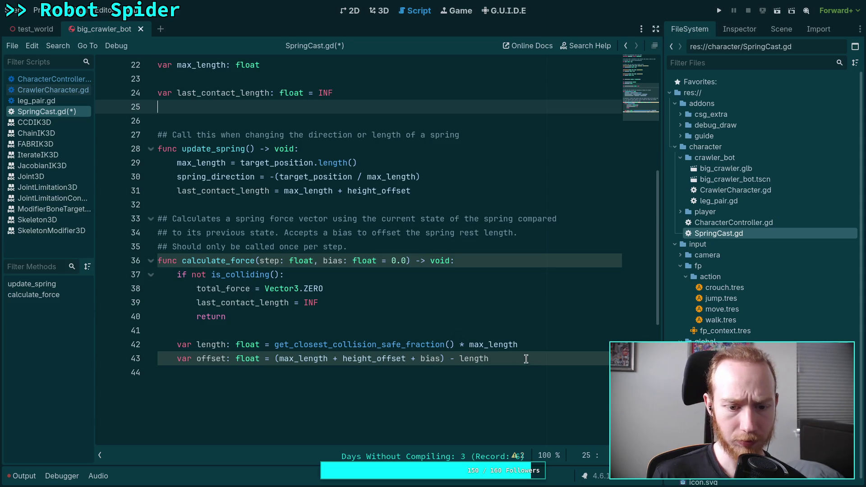
Step: Add a trial 'var rest_length: float' line and copy the offset line's rest-length expression
click(540, 358)
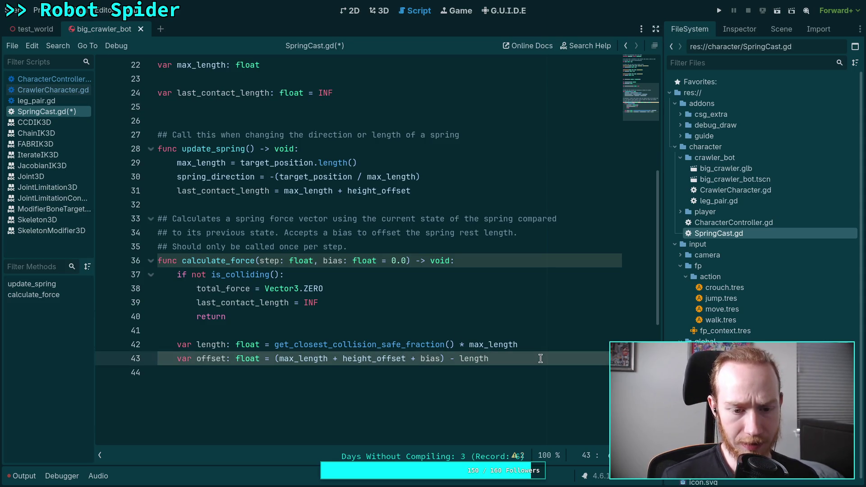
click(553, 344)
key(Up)
key(Return)
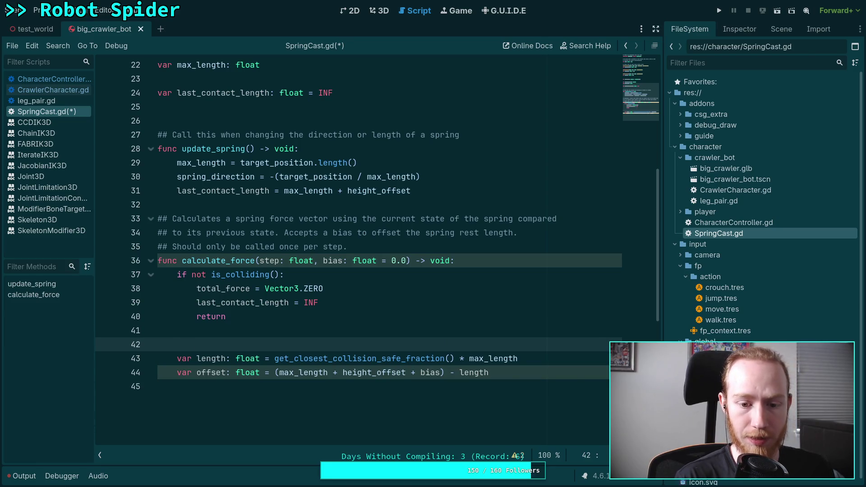
text(r rest_length: float =)
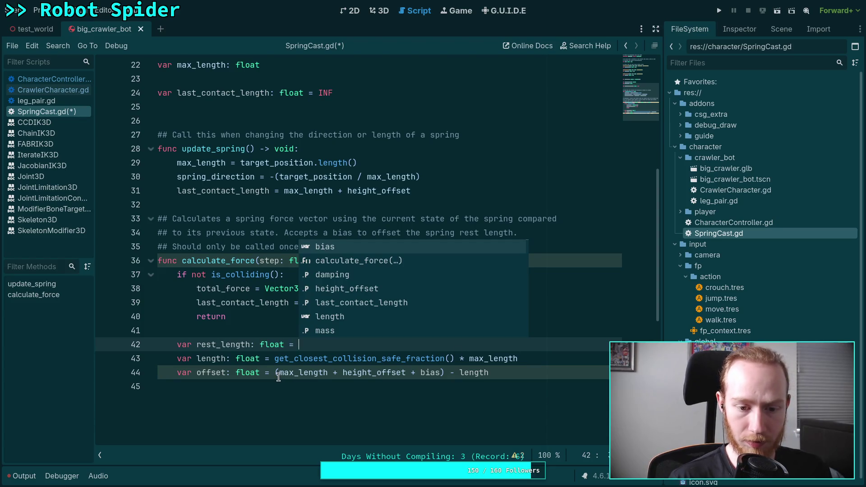
drag(276, 372, 434, 372)
right_click(435, 373)
key(Escape)
drag(276, 372, 441, 372)
right_click(417, 369)
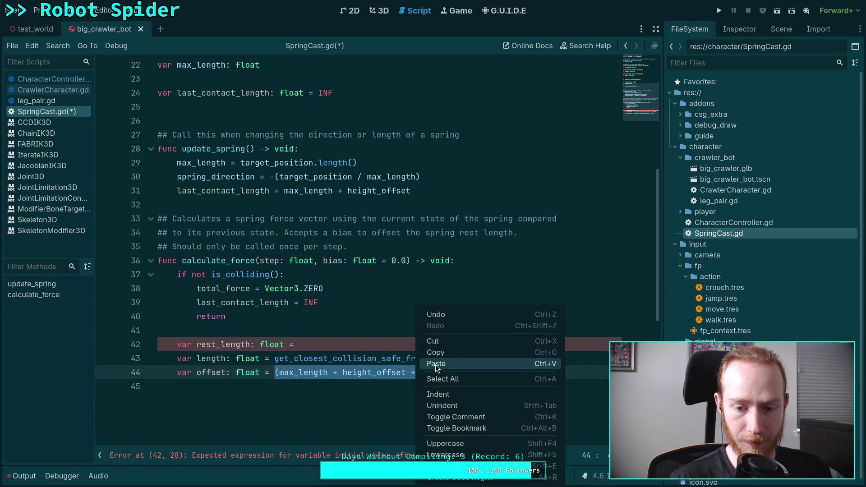
click(441, 355)
click(333, 374)
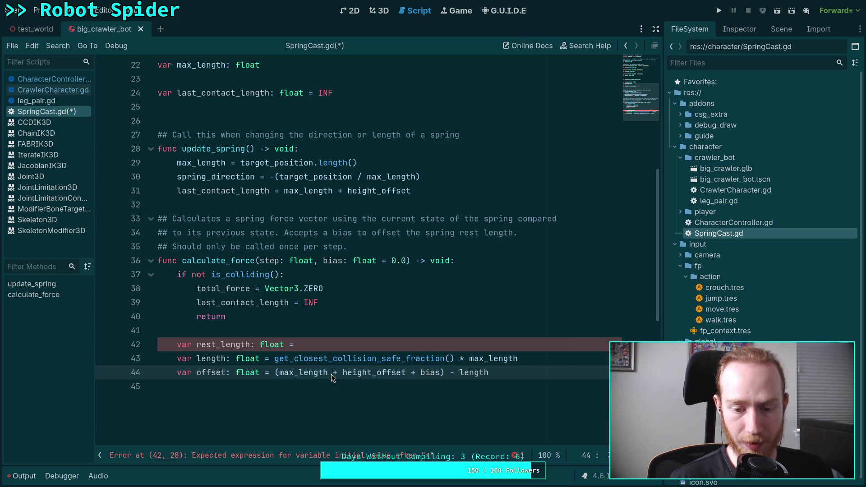
Step: Delete the unfinished rest_length line, leaving only the length and offset lines
drag(314, 345, 329, 334)
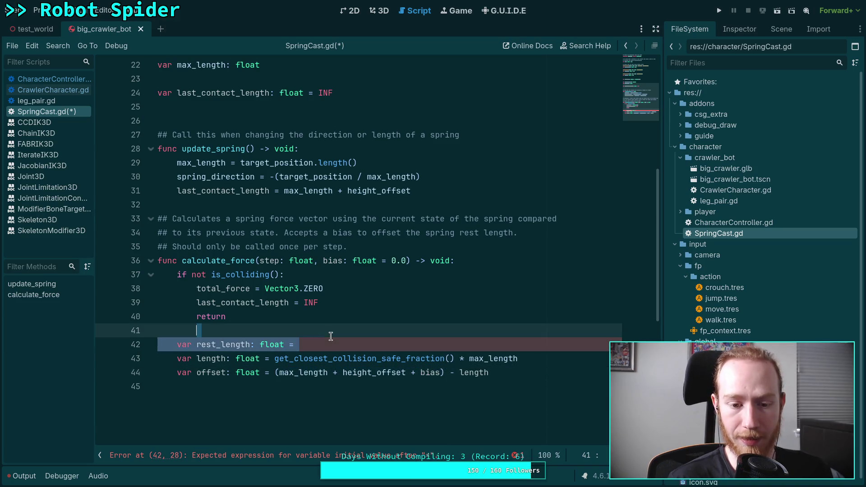
click(325, 345)
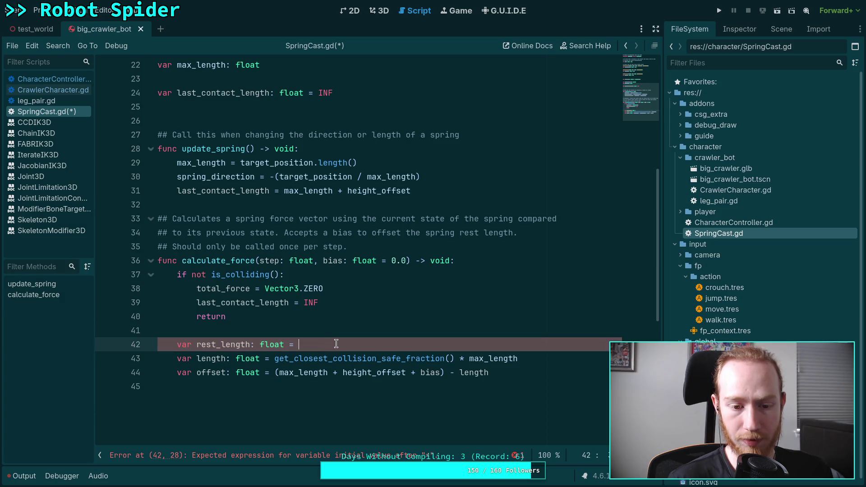
drag(323, 345, 326, 334)
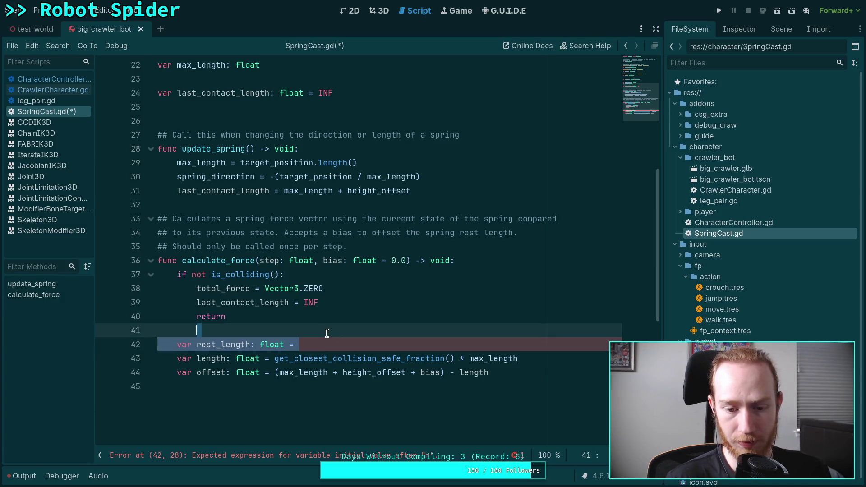
key(BackSpace)
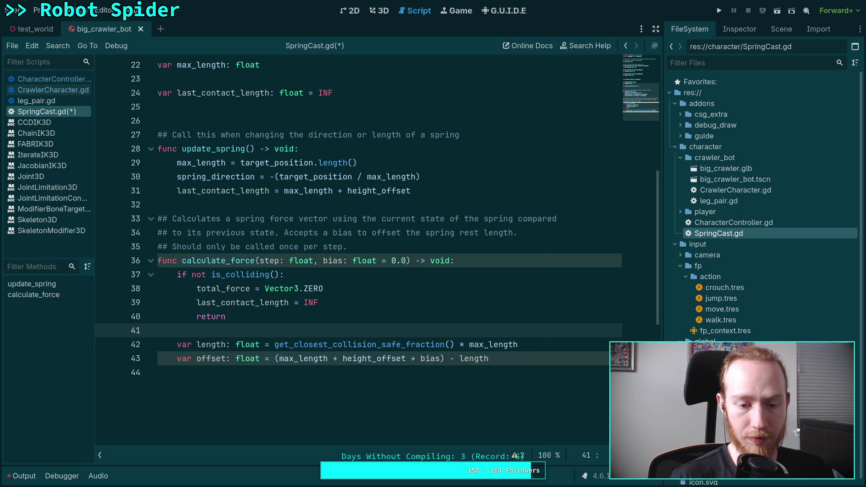
click(487, 359)
double_click(487, 358)
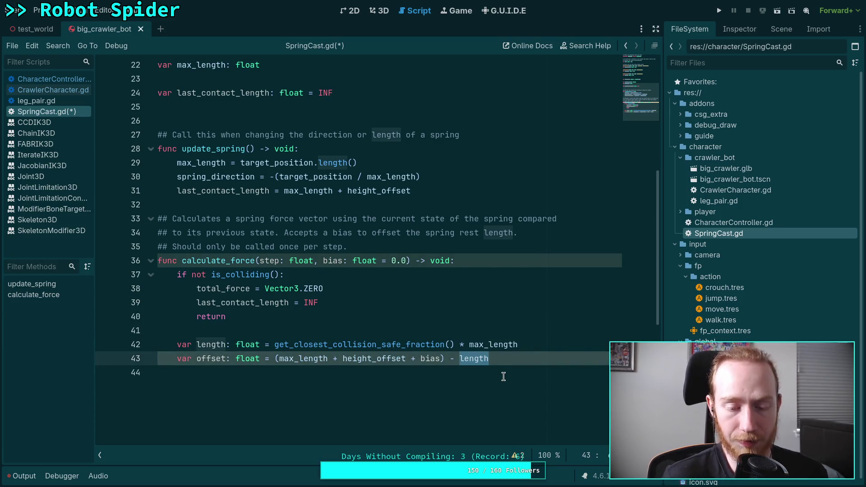
click(558, 359)
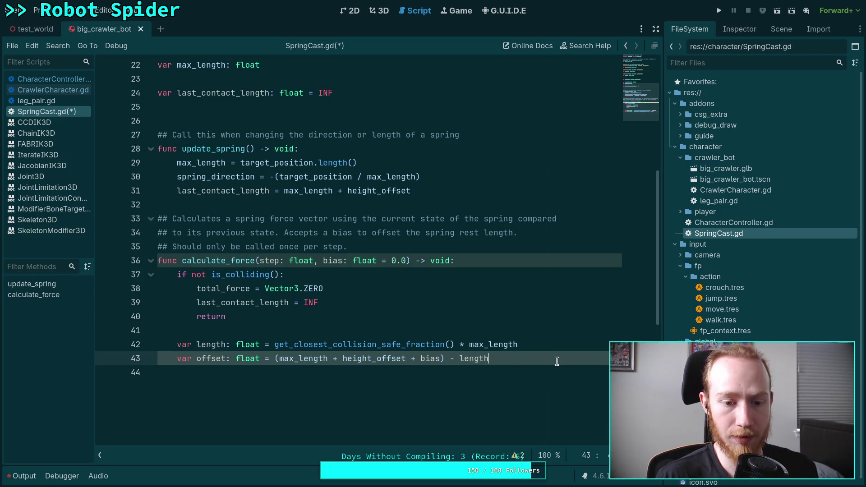
Step: Declare 'var speed: float' in calculate_force below the offset calculation
key(Return)
text(var speed: float)
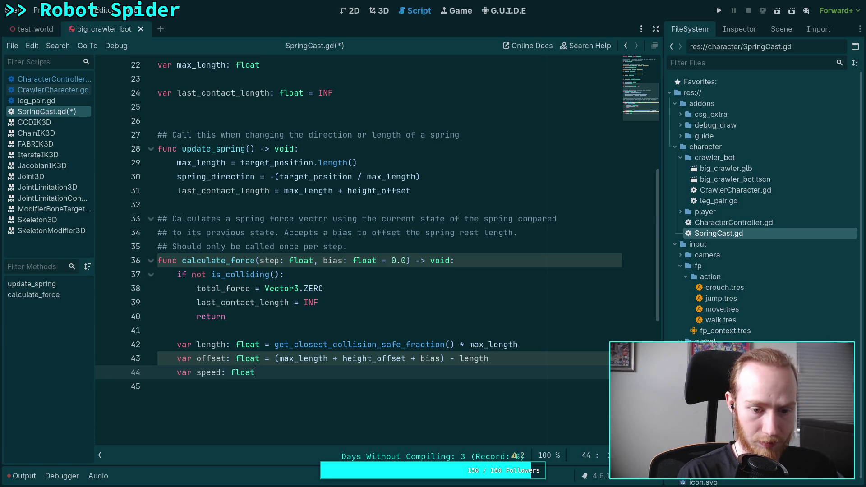
key(ctrl+space)
key(BackSpace)
key(BackSpace)
key(BackSpace)
key(Escape)
Step: Add an 'if is_finite(last_contact_length):' branch with a started speed assignment, then view CharacterController.gd
key(Return)
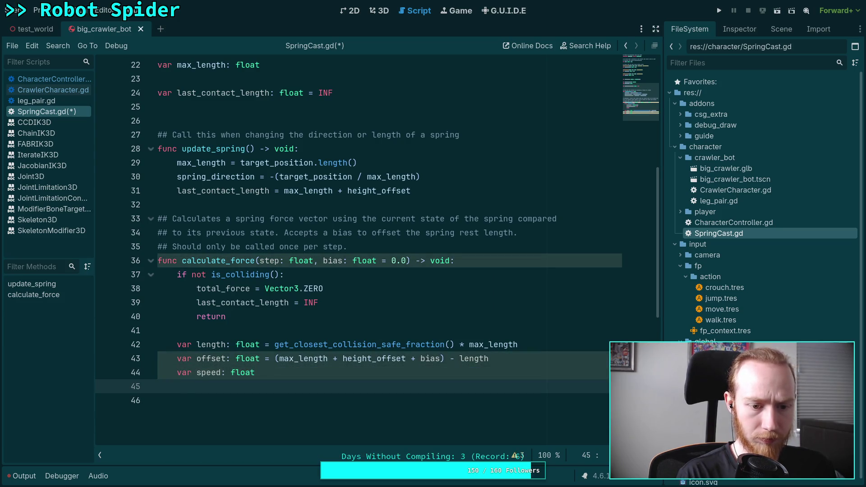
text(is_)
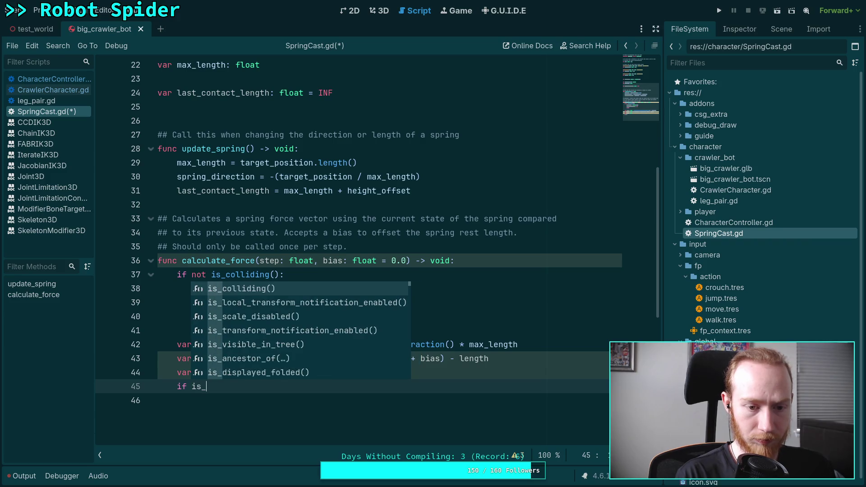
text(f)
key(Return)
text(la)
key(Return)
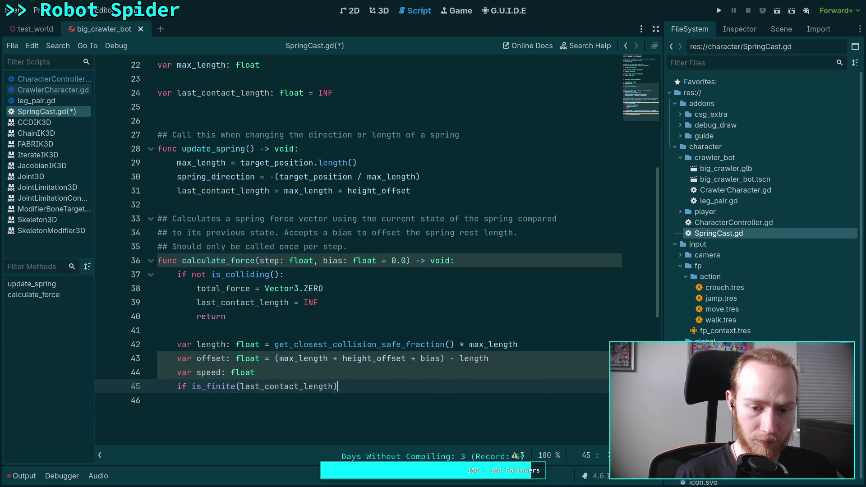
text(:)
key(Return)
text(eed =)
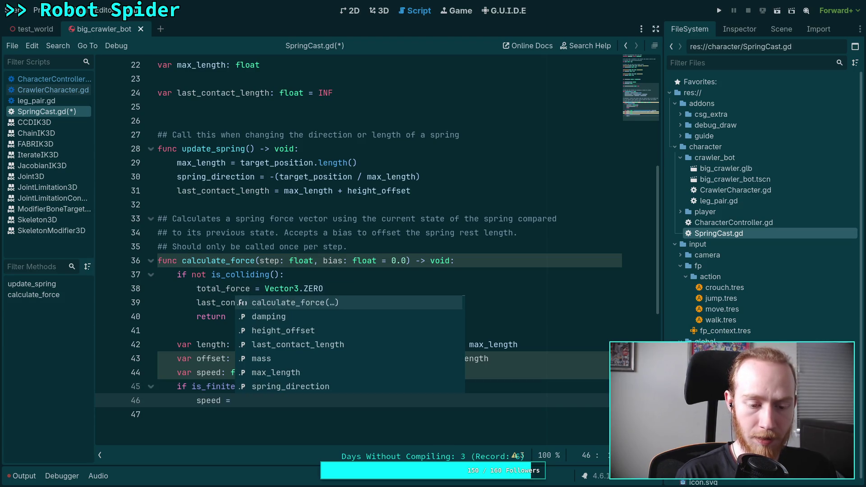
key(Escape)
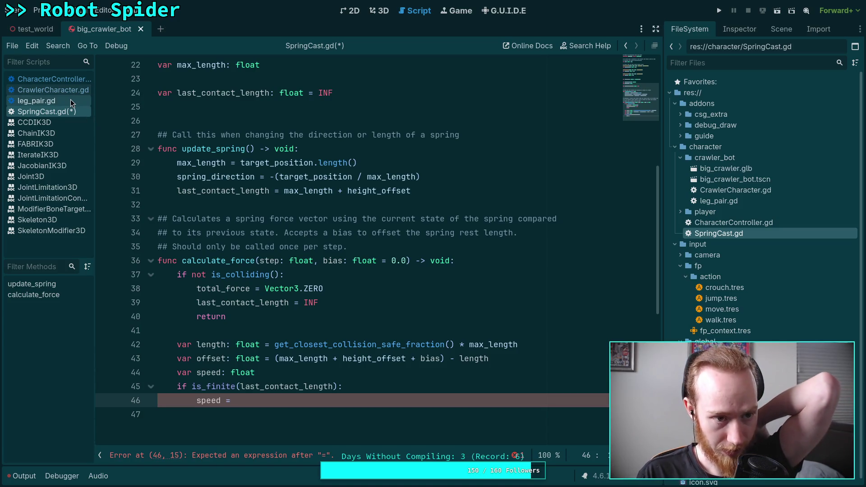
click(50, 79)
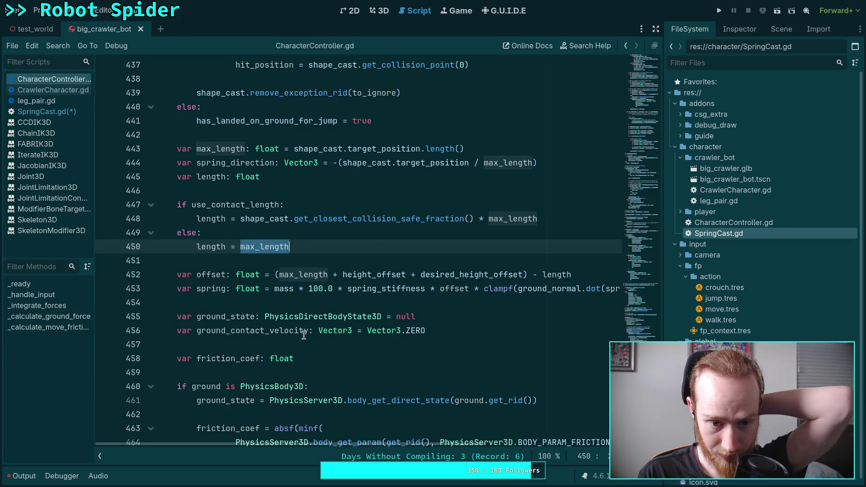
Step: Highlight the spring_velocity uses in CharacterController.gd, then go back to SpringCast.gd
scroll(303, 331, down, 9)
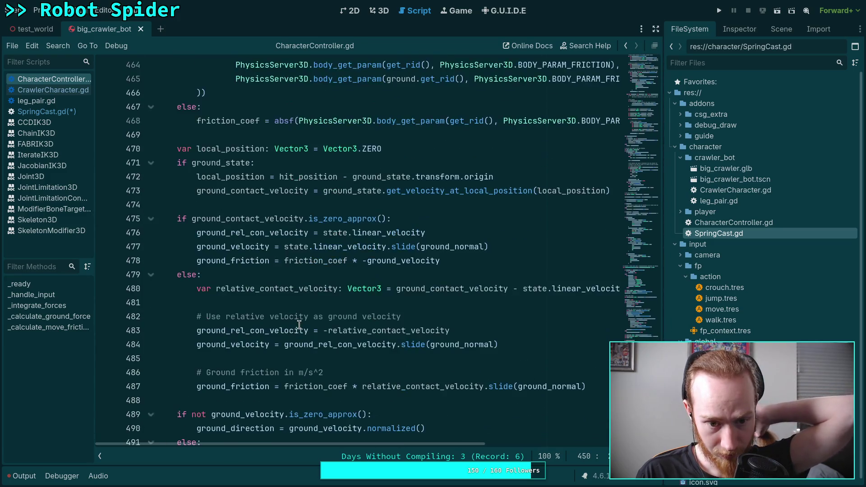
scroll(300, 325, down, 7)
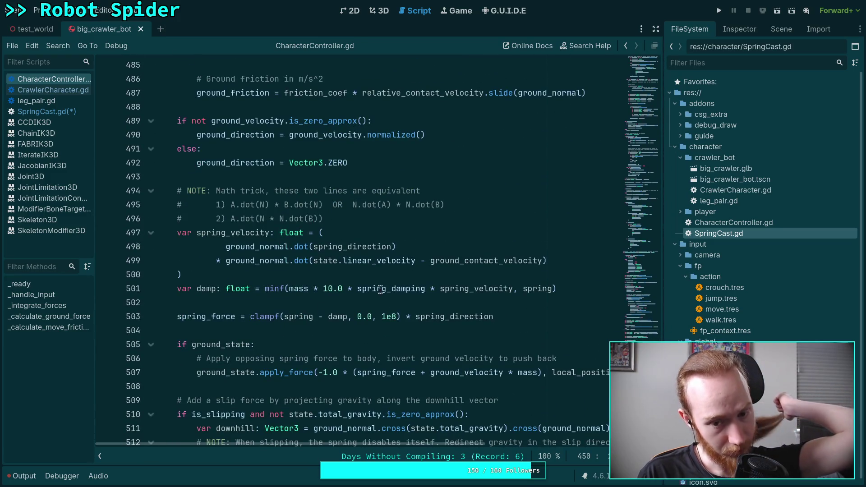
double_click(474, 289)
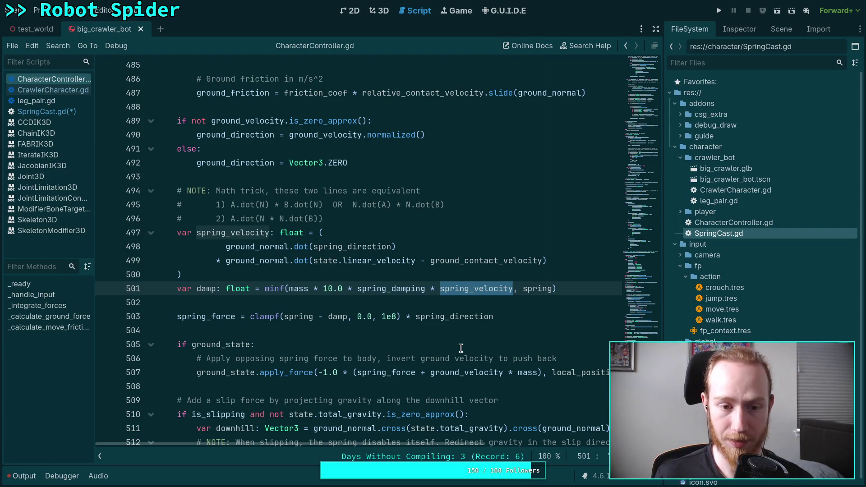
click(59, 110)
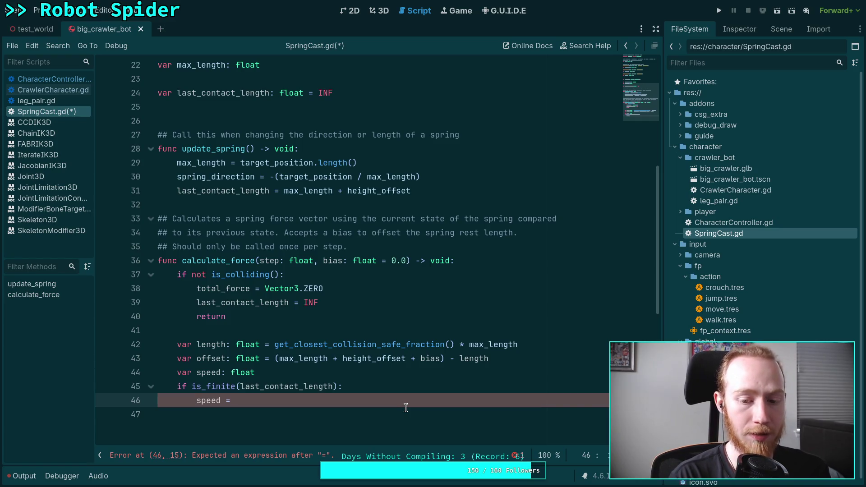
Step: Complete the finite branch as 'speed = last_contact_length - offset'
text(last)
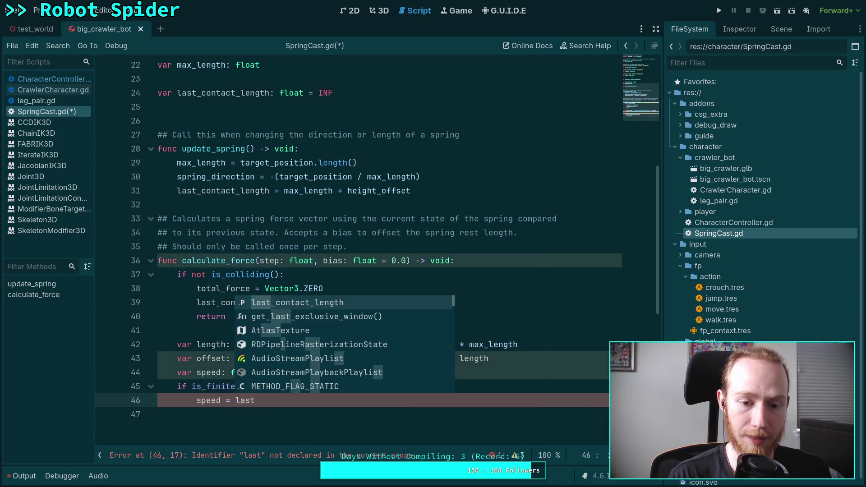
key(Return)
text(- offset)
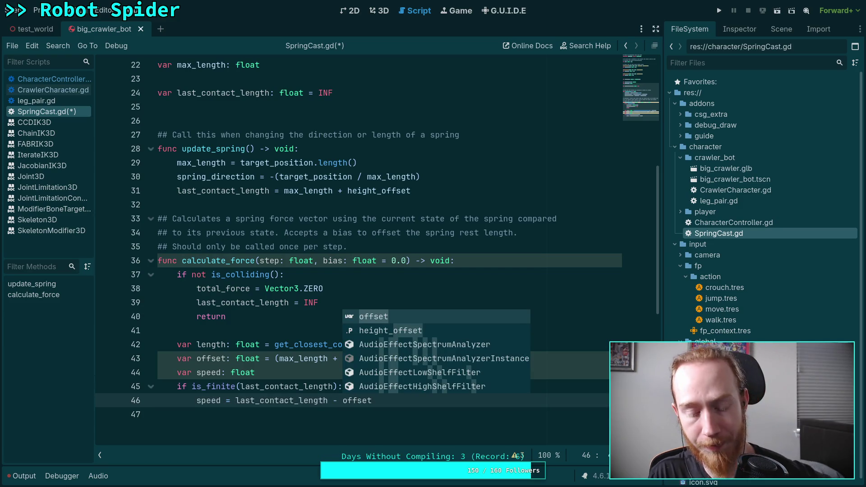
key(Escape)
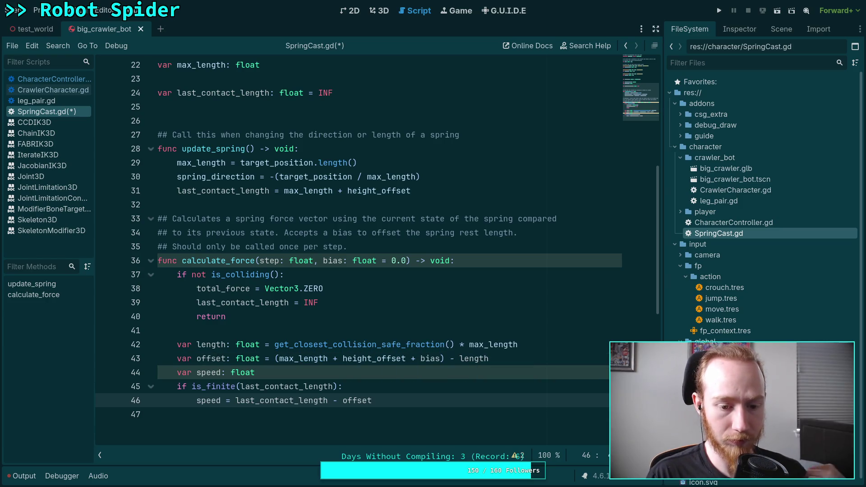
key(Return)
Step: Add an else branch that sets 'speed = offset'
key(BackSpace)
text(else:)
key(Return)
text(speed =)
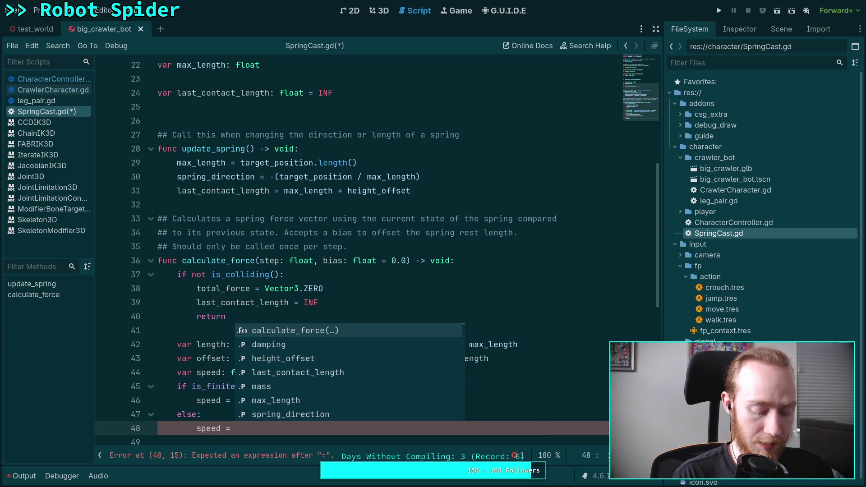
key(Escape)
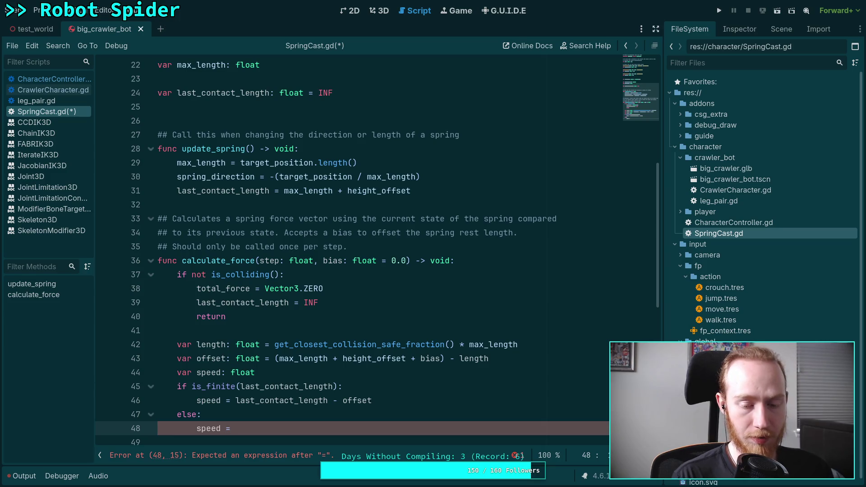
scroll(407, 365, down, 1)
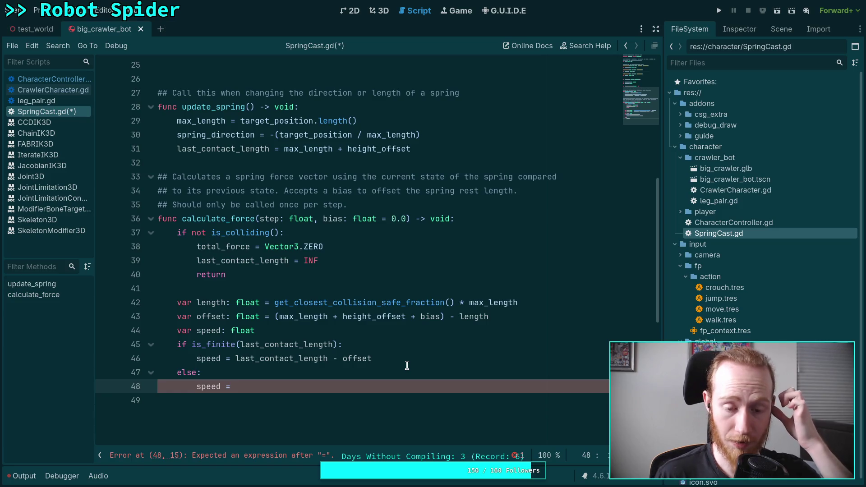
text(-)
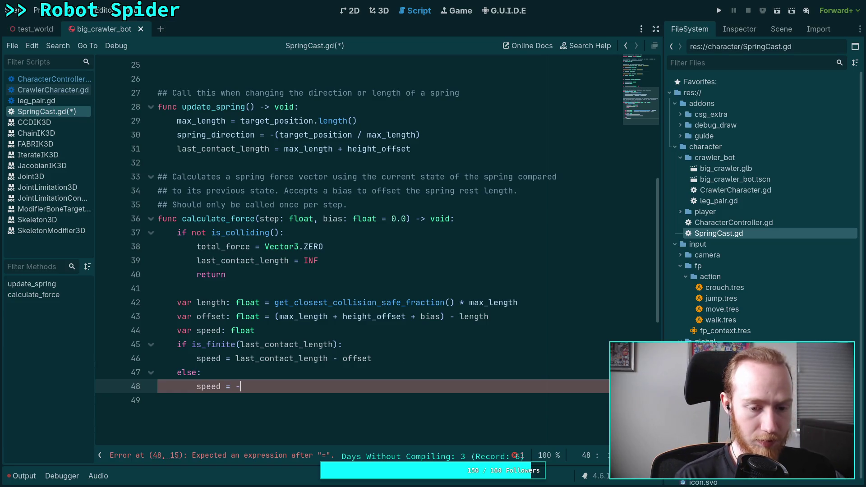
text(offset)
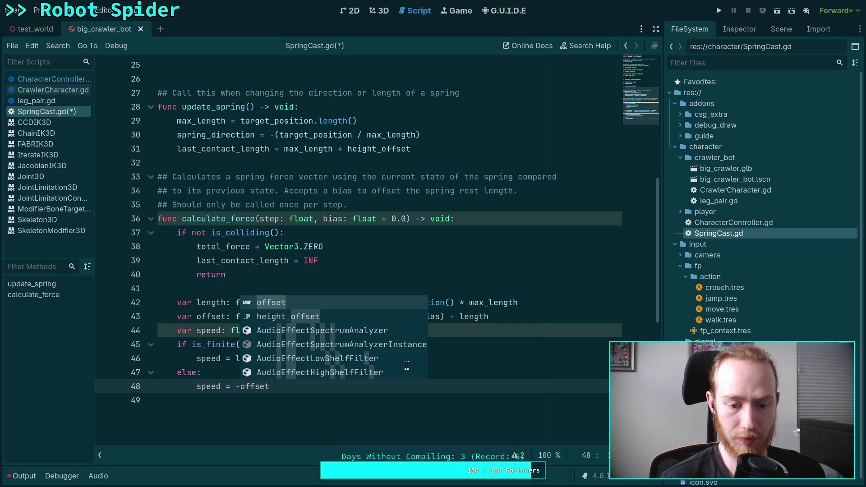
key(Escape)
click(310, 403)
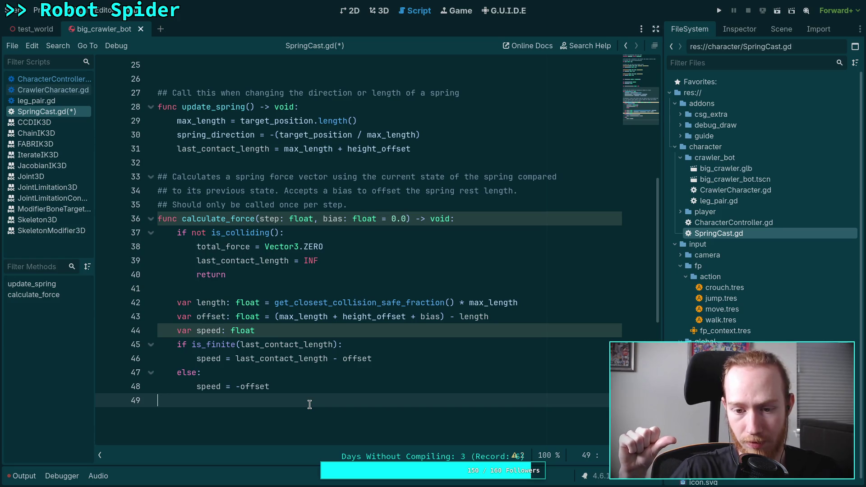
click(240, 386)
key(BackSpace)
click(271, 400)
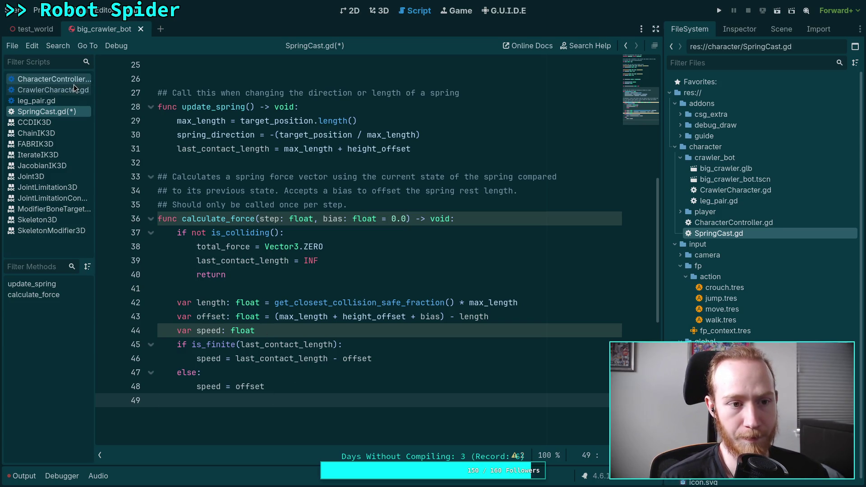
click(54, 79)
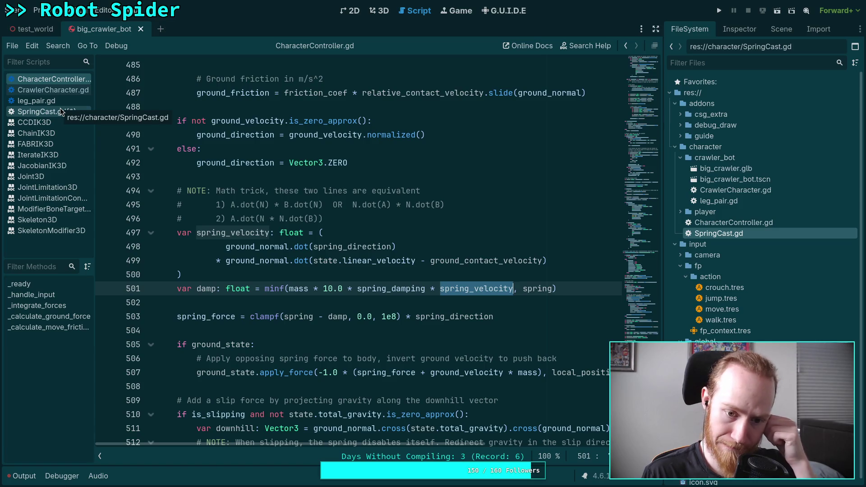
double_click(221, 317)
scroll(263, 309, down, 1)
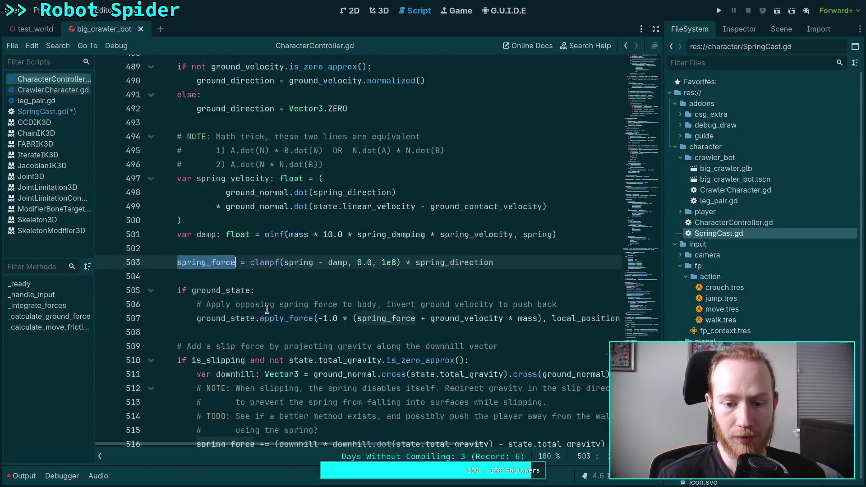
scroll(263, 309, down, 4)
scroll(352, 312, up, 1)
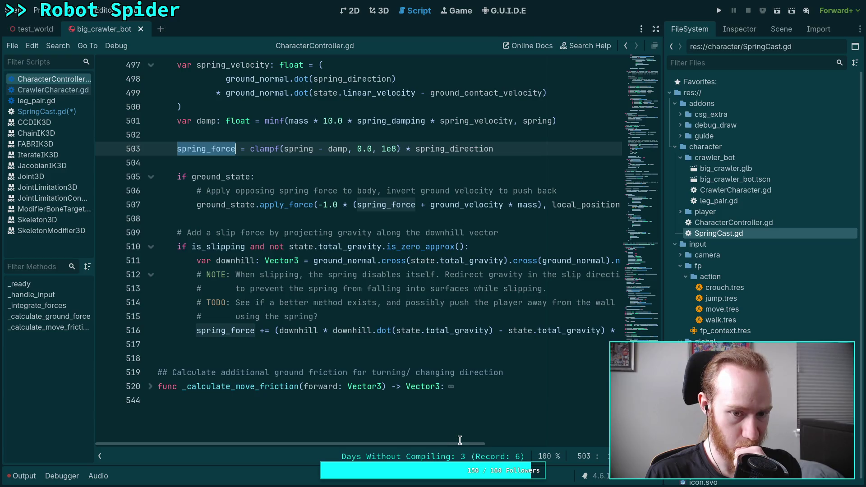
mouse_move(454, 444)
mouse_down()
mouse_move(524, 448)
mouse_move(441, 452)
mouse_up()
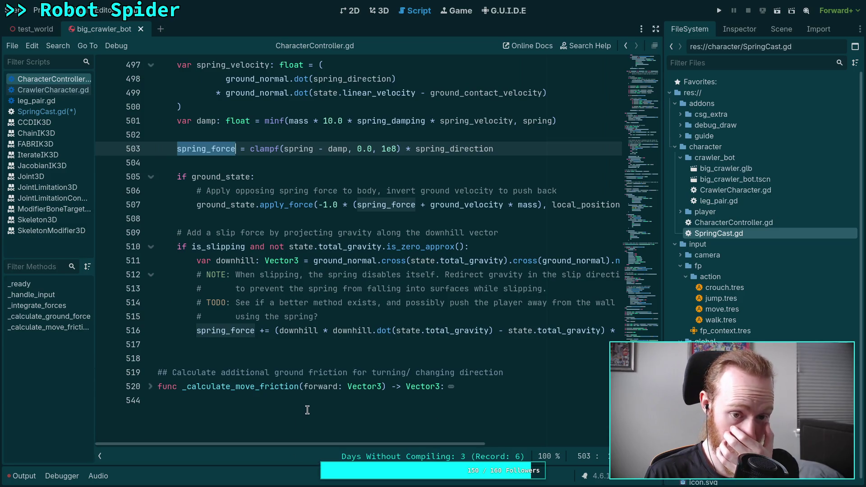
scroll(308, 410, up, 1)
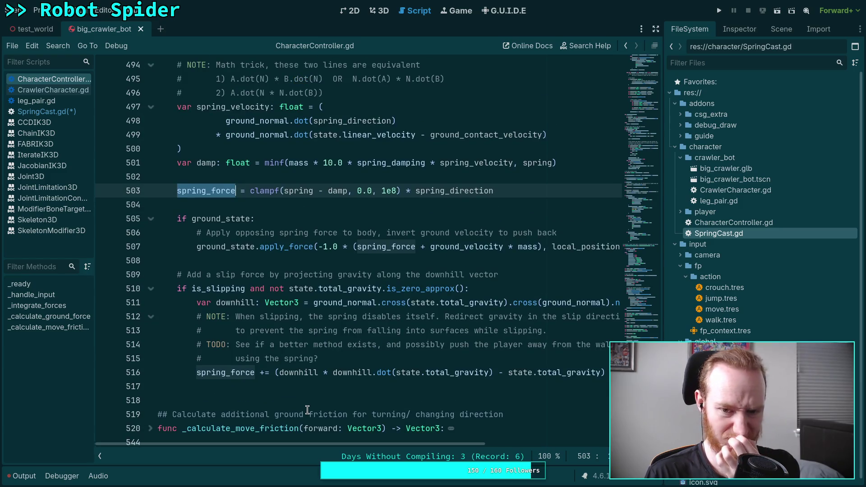
scroll(307, 410, up, 5)
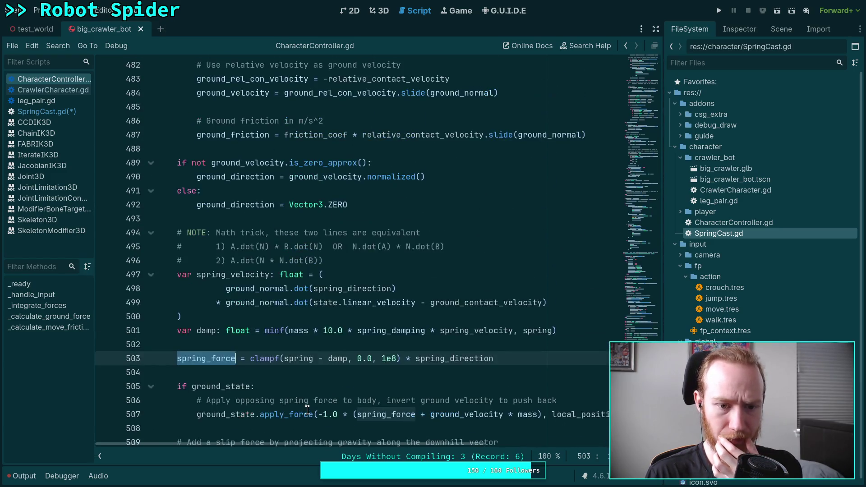
scroll(329, 401, down, 6)
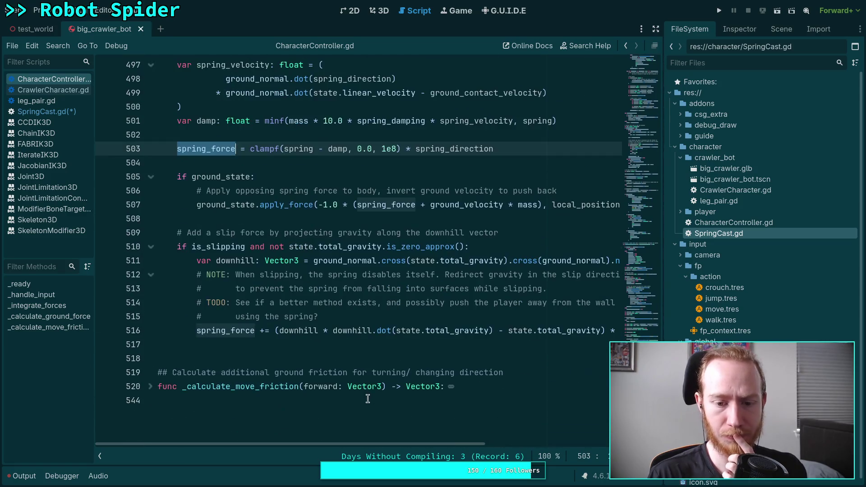
mouse_move(362, 443)
mouse_down()
mouse_move(400, 441)
mouse_move(380, 445)
mouse_up()
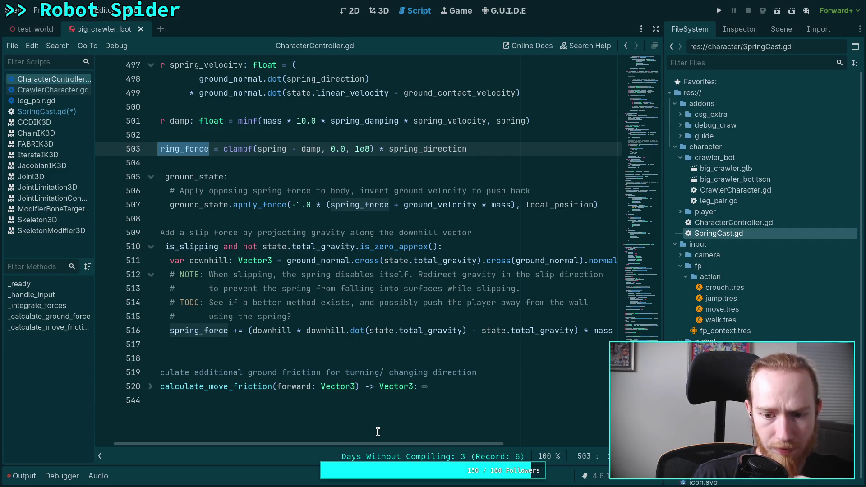
mouse_move(419, 444)
mouse_down()
mouse_move(484, 443)
mouse_move(384, 451)
mouse_up()
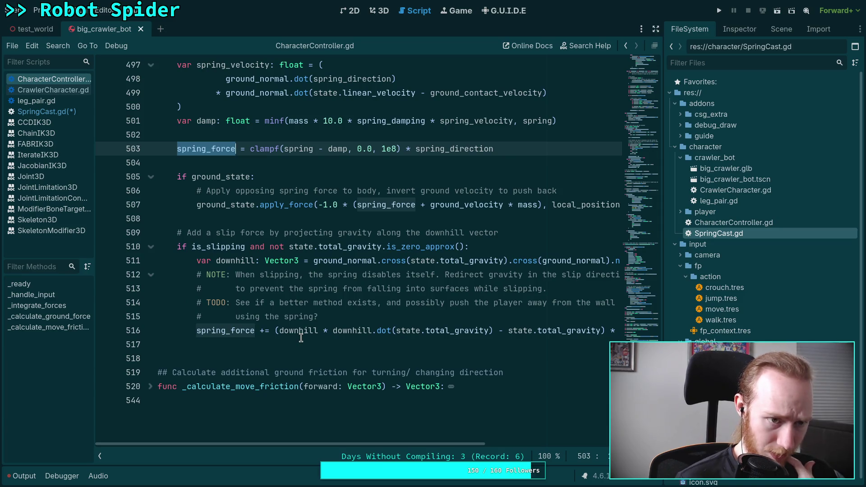
click(69, 113)
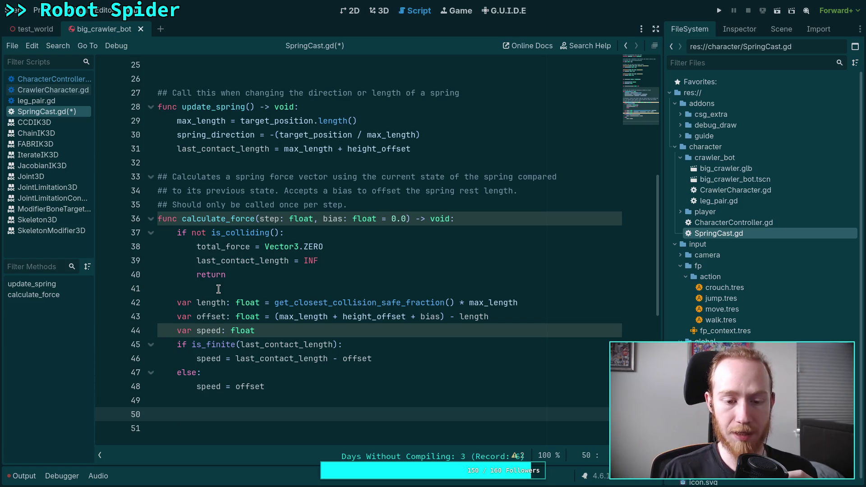
Step: Insert a minus on line 48 so the else branch reads 'speed = -offset'
click(235, 387)
text(-)
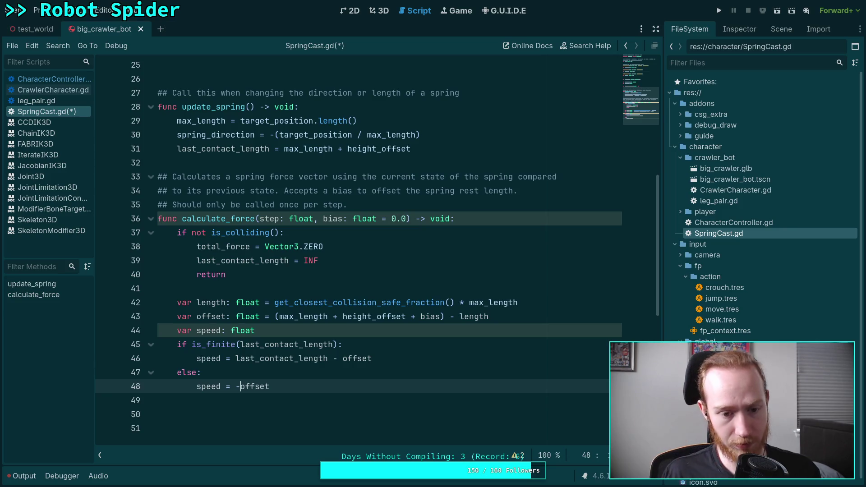
key(Down)
key(Down)
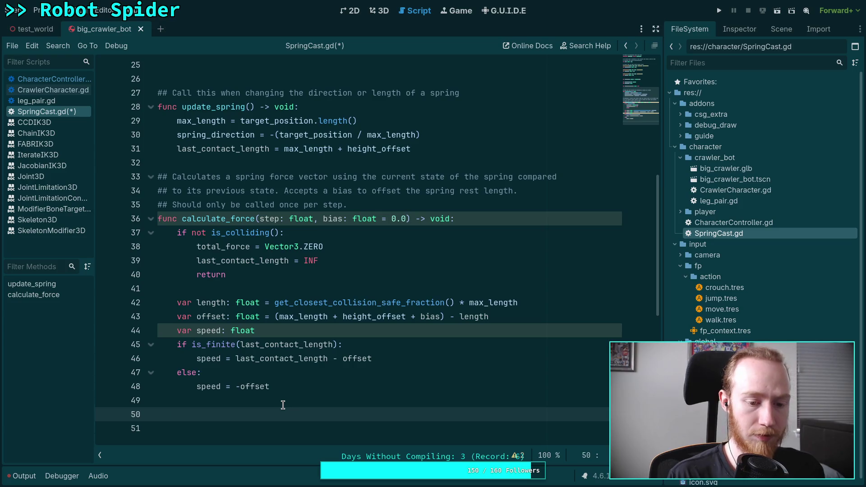
key(Up)
key(Up)
key(Down)
key(Down)
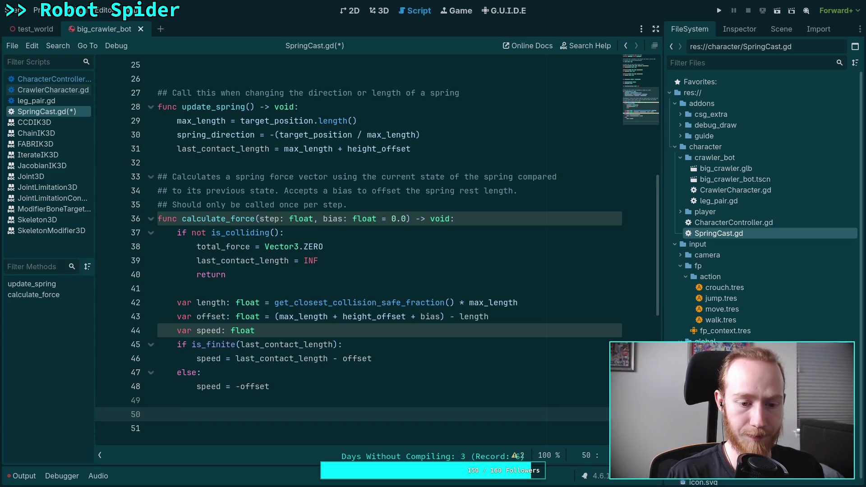
scroll(233, 308, down, 1)
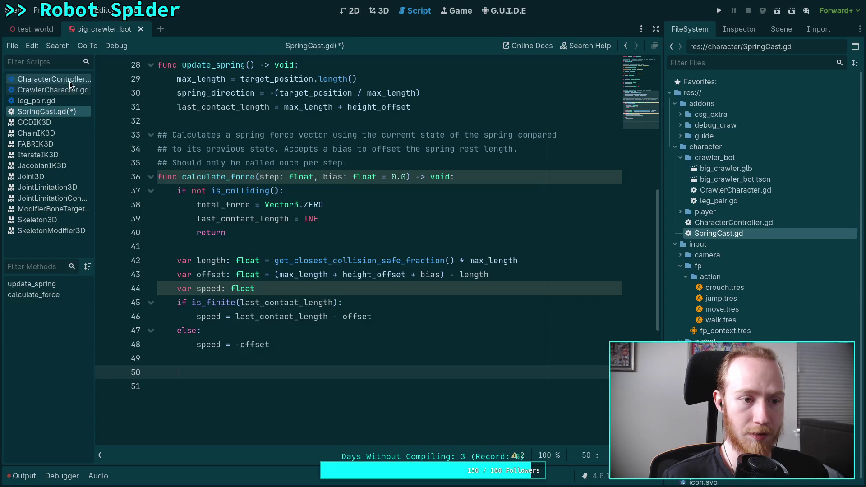
Step: Copy the spring calculation line 453 from CharacterController.gd into calculate_force and fix its indentation
click(69, 81)
scroll(249, 305, up, 3)
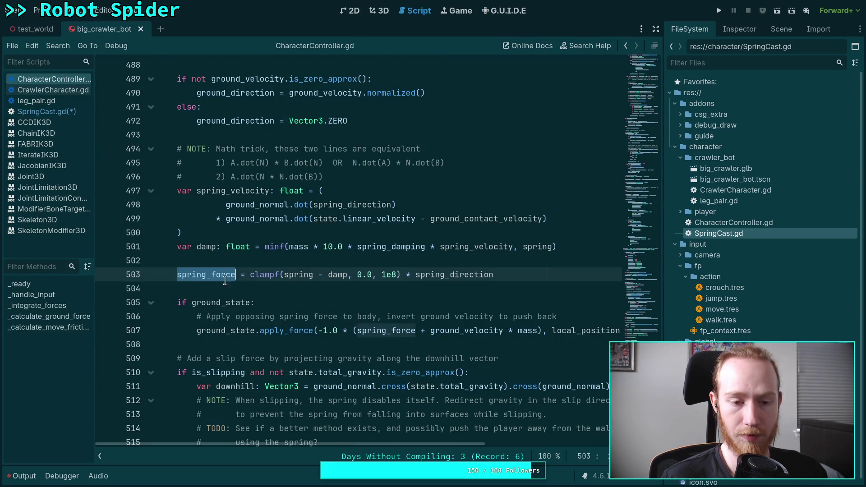
key(Up)
key(Up)
key(Up)
scroll(213, 280, up, 2)
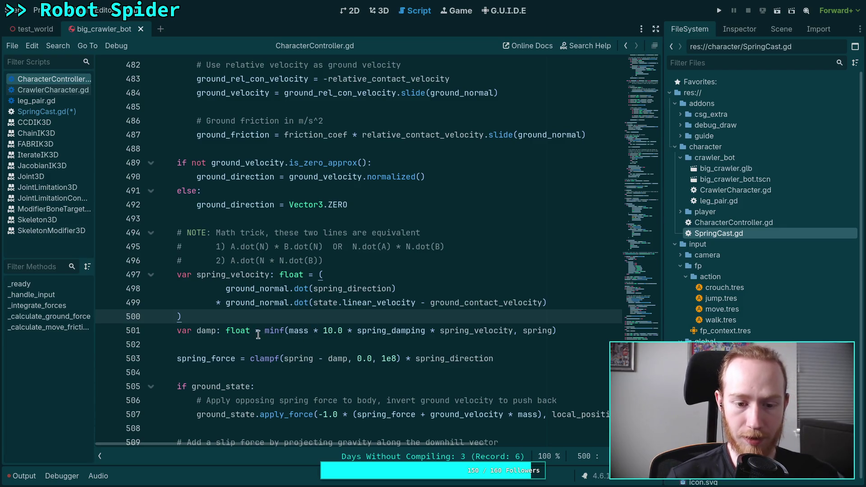
scroll(289, 345, up, 3)
scroll(289, 345, up, 11)
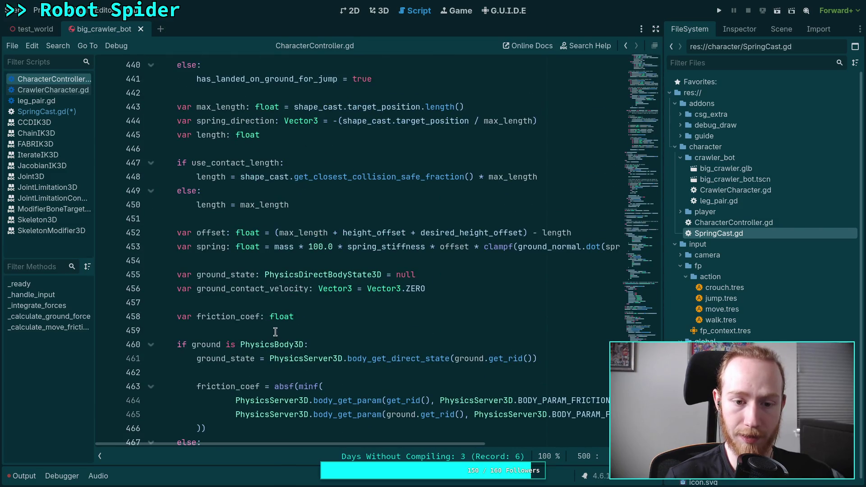
click(249, 252)
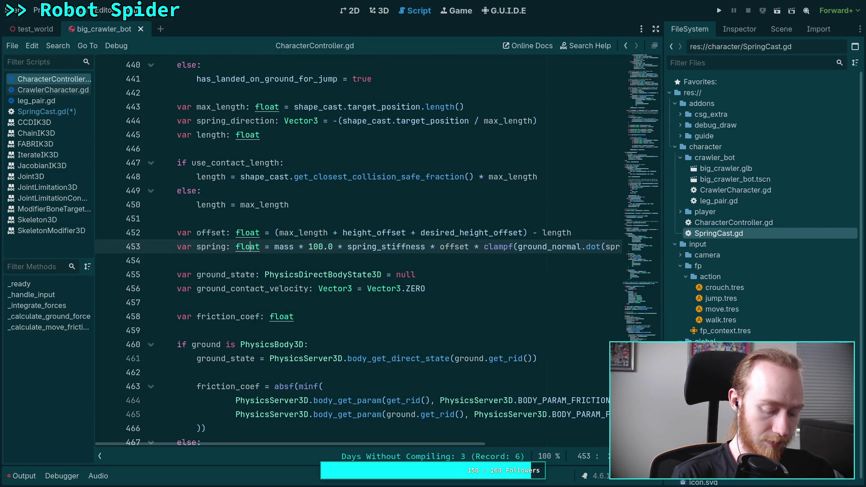
click(45, 111)
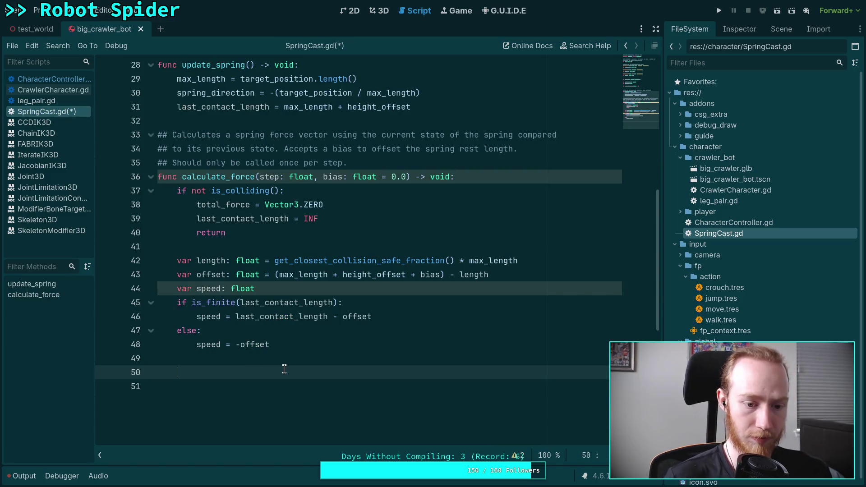
key(ctrl+v)
key(Up)
key(shift+Tab)
Step: Copy the damp calculation line 501 and place the caret on SpringCast.gd's blank line 51
click(71, 81)
scroll(275, 289, down, 10)
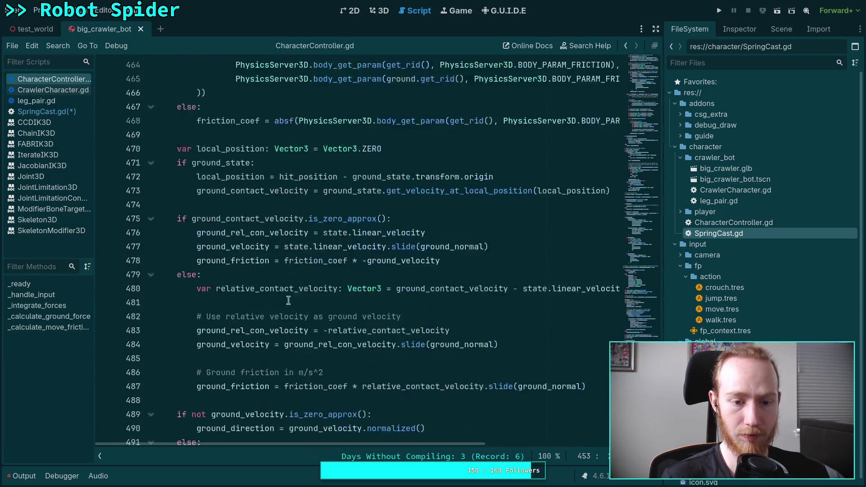
scroll(275, 288, down, 1)
click(231, 289)
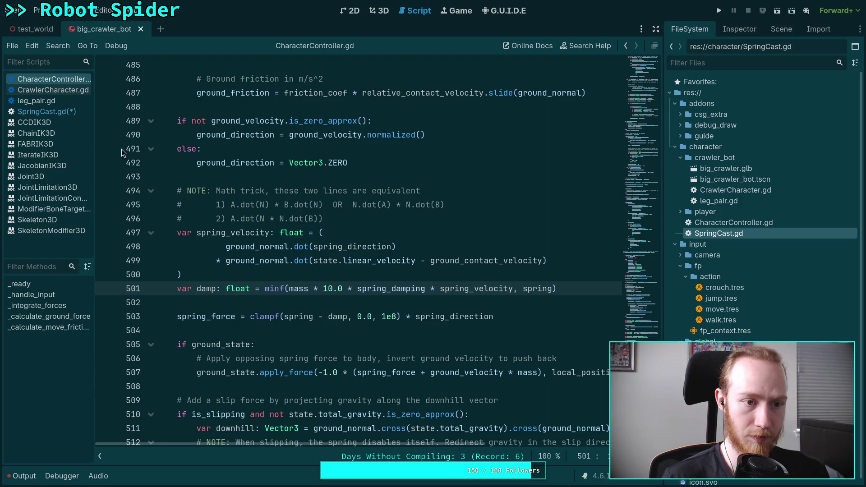
click(40, 112)
click(304, 386)
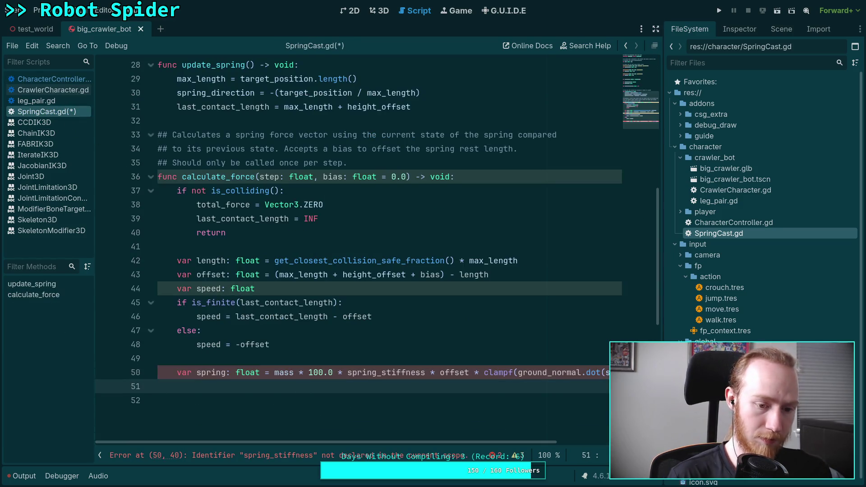
Step: Paste the damp line and rename spring_stiffness to stiffness in the spring line
text(var damp: float = minf(mass * 10.0 * spring_damping * spring_velocity, spring))
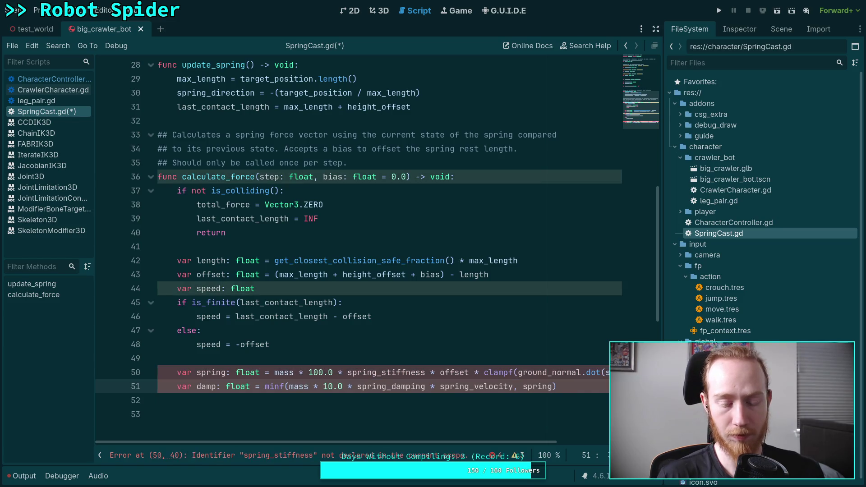
drag(348, 372, 382, 372)
key(BackSpace)
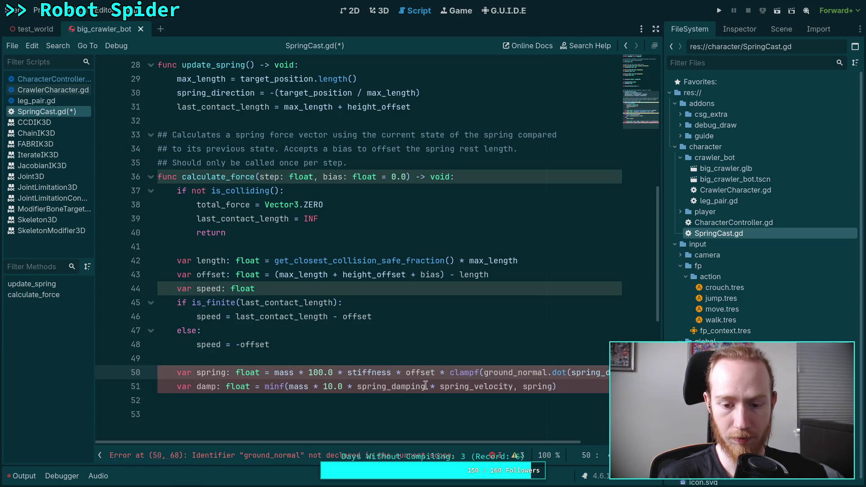
mouse_move(458, 447)
mouse_down()
mouse_move(540, 443)
mouse_move(417, 437)
mouse_up()
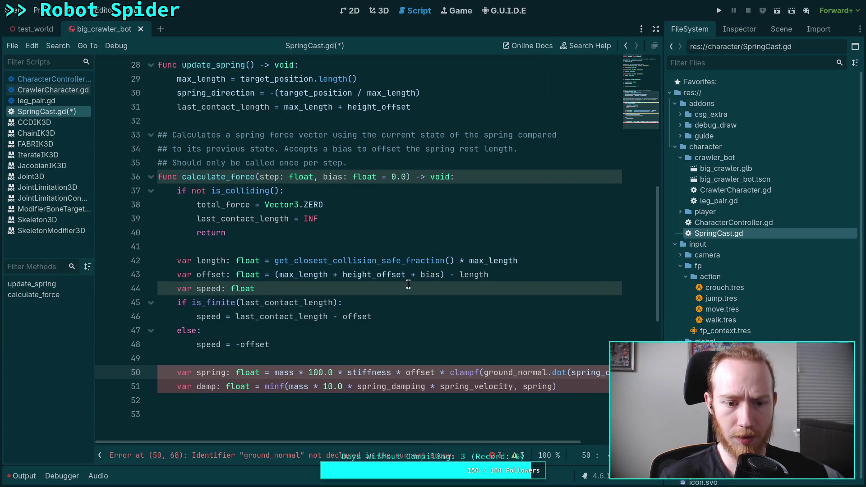
Step: Declare 'var normal: Vector3 = get_collision_normal(0)' after line 41, then view CharacterController.gd
click(528, 252)
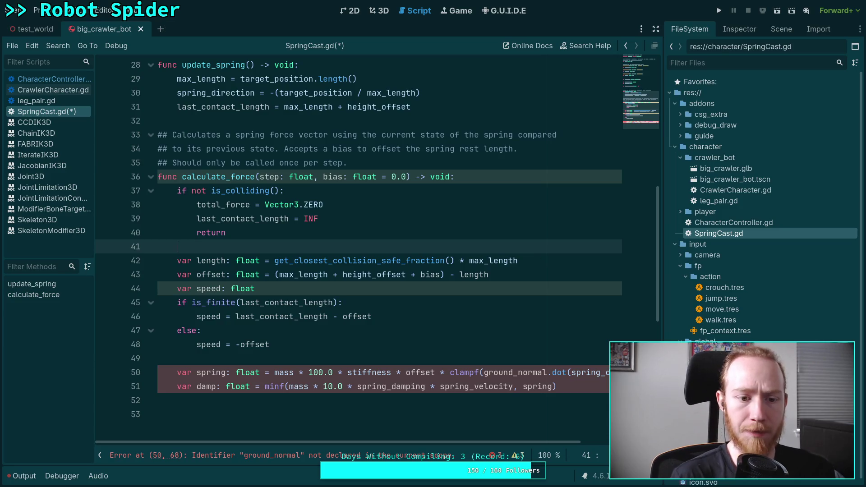
key(Return)
text(vars)
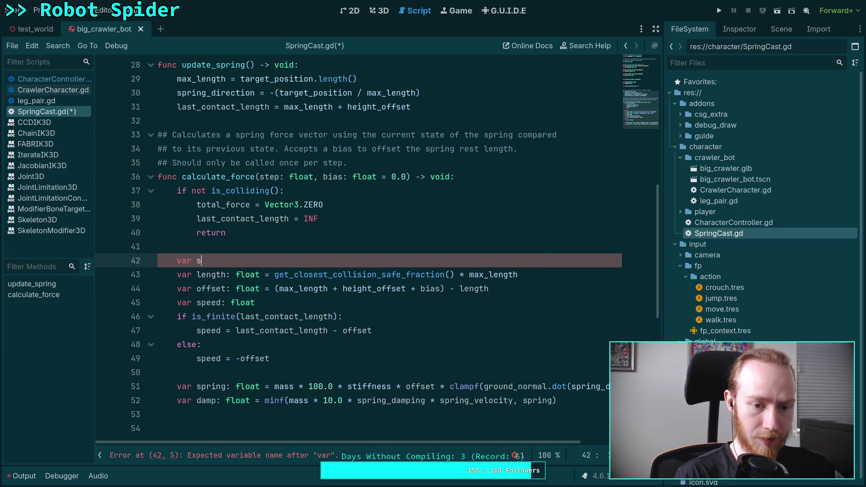
text(ormal: v)
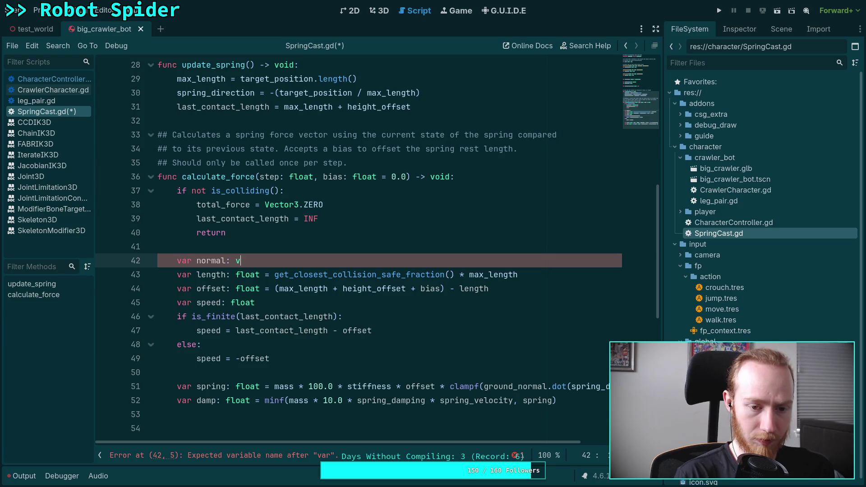
text(i)
key(BackSpace)
key(BackSpace)
text(tor3 =)
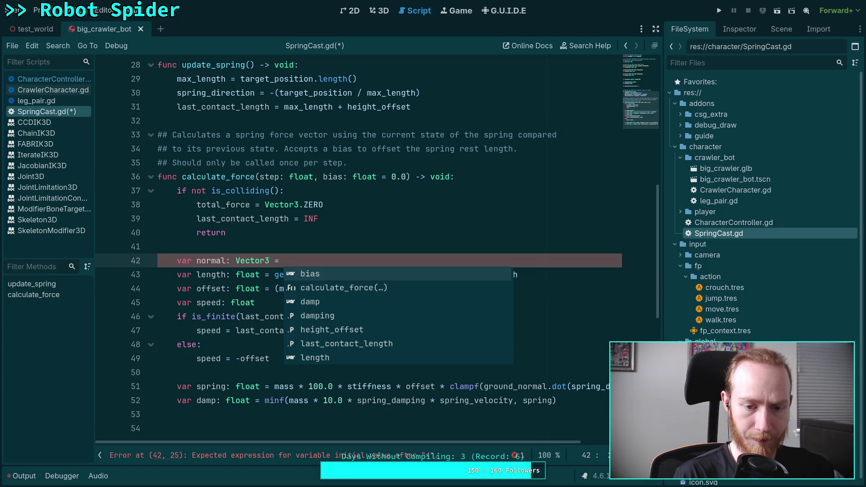
text(norm)
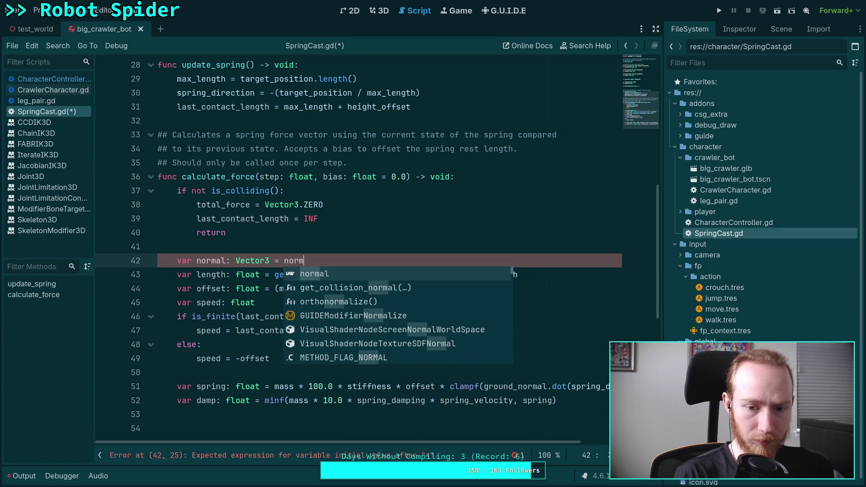
key(Return)
text(0)
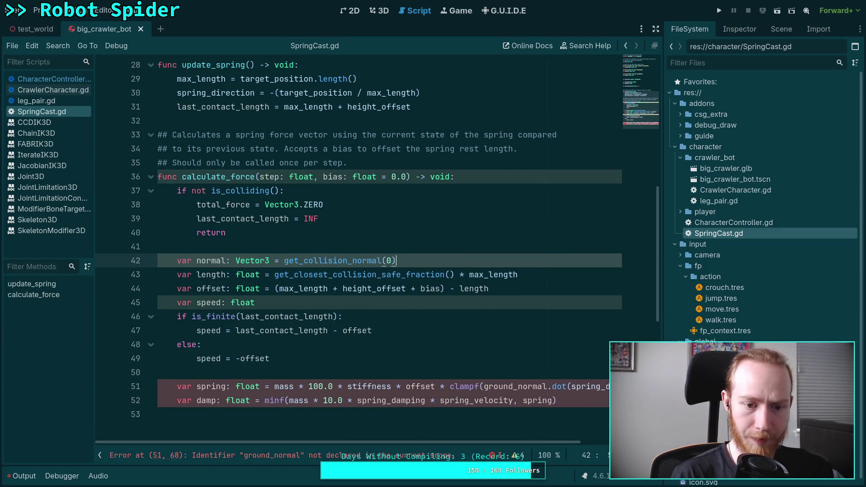
click(80, 82)
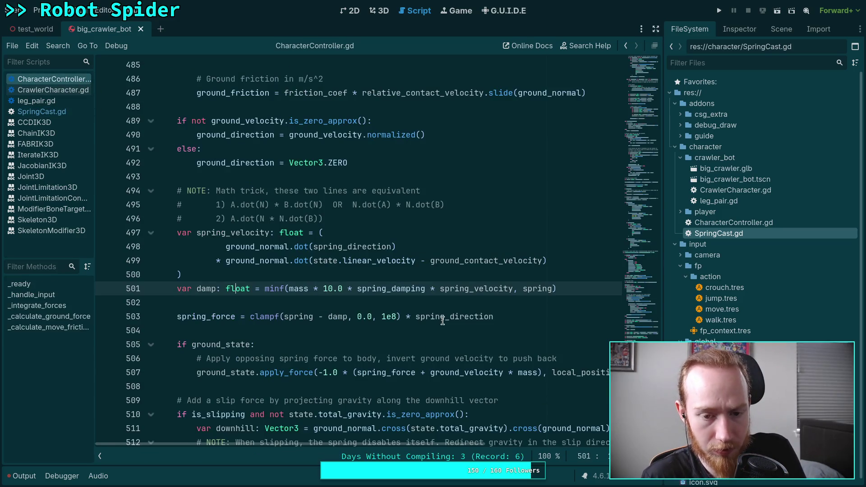
Step: Highlight ground_normal in CharacterController.gd to find where it is set, then return to SpringCast.gd
double_click(250, 247)
scroll(382, 274, up, 9)
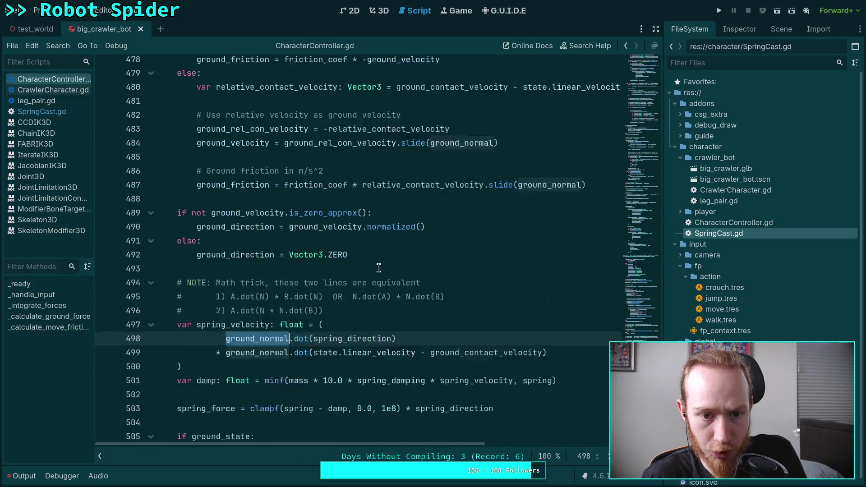
scroll(451, 307, up, 8)
double_click(537, 332)
scroll(537, 336, up, 6)
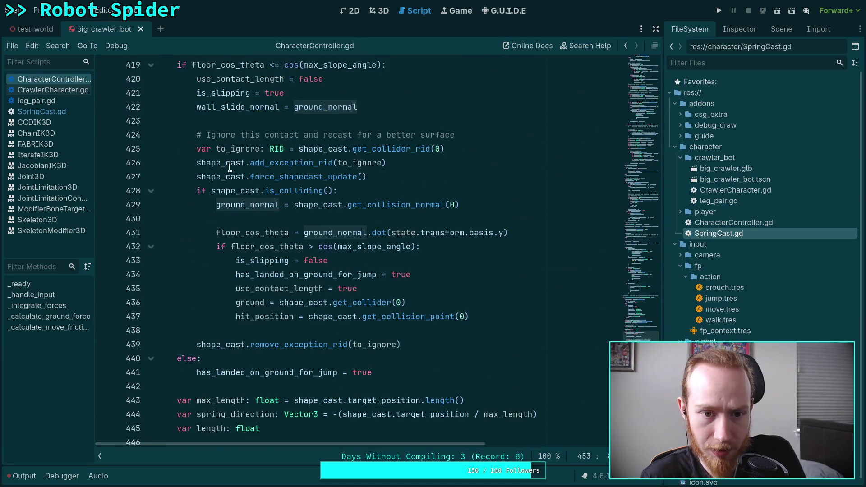
scroll(257, 135, up, 1)
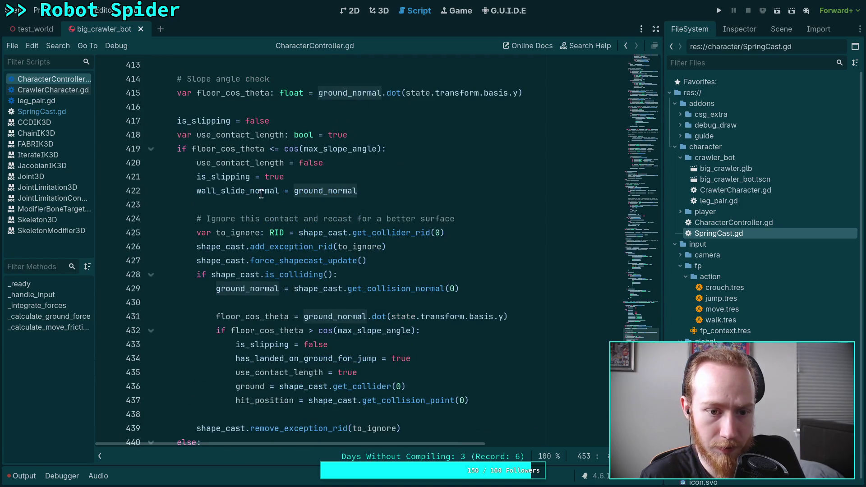
scroll(304, 291, up, 4)
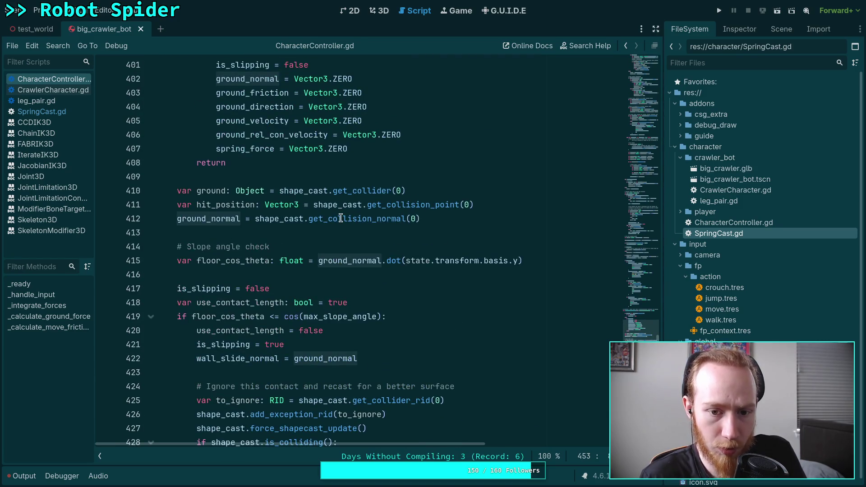
scroll(317, 311, down, 3)
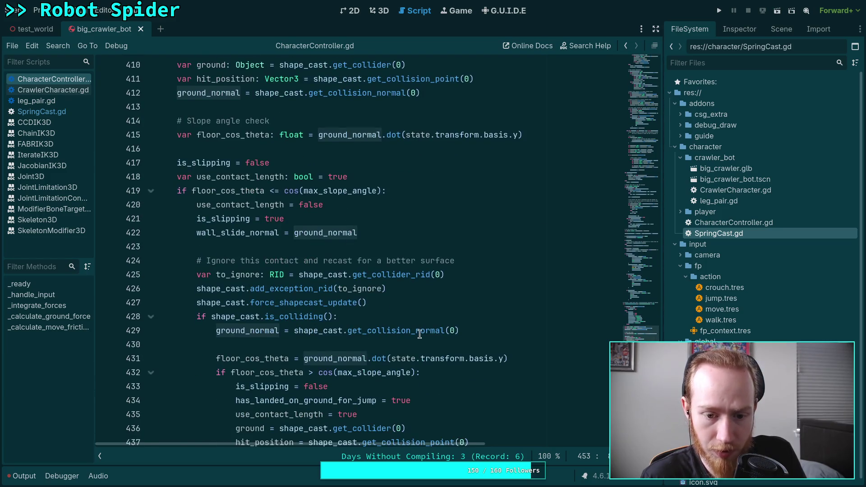
scroll(419, 335, down, 4)
scroll(414, 291, down, 6)
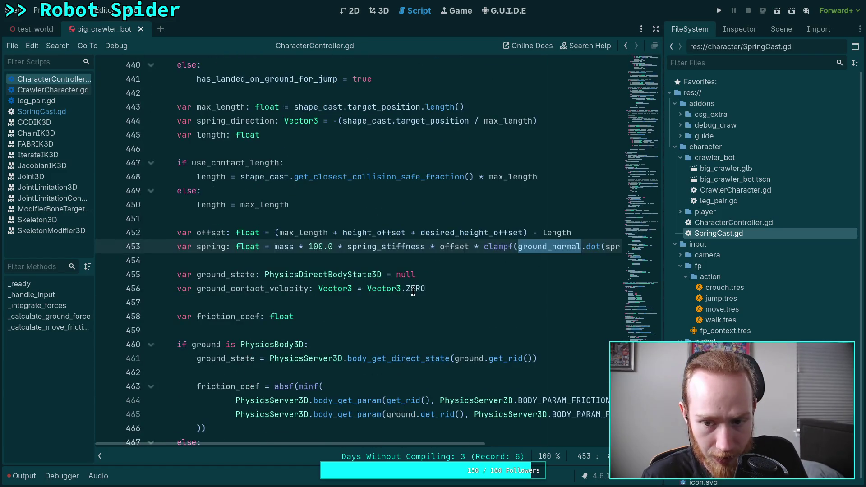
click(52, 112)
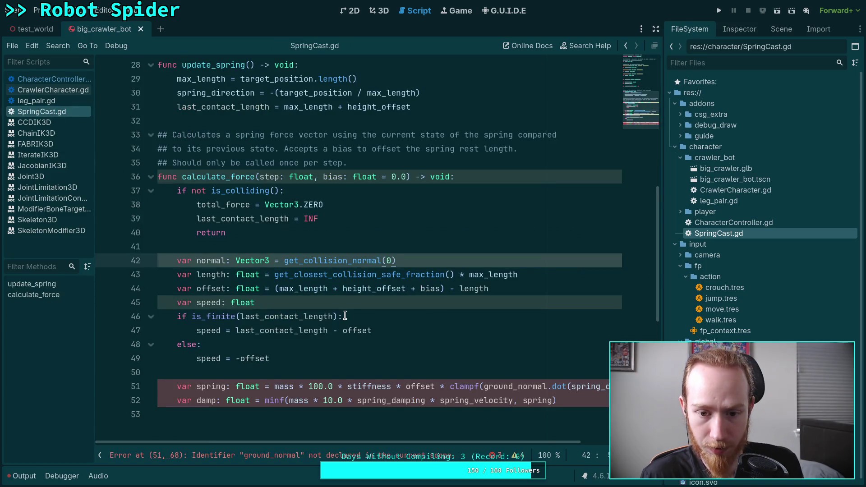
Step: Change ground_normal to normal in the spring line on line 51
click(421, 319)
drag(519, 387, 484, 387)
key(BackSpace)
mouse_move(522, 445)
mouse_down()
mouse_move(555, 445)
mouse_move(425, 430)
mouse_up()
Step: Make the damp line use damping and speed instead of spring_damping and spring_velocity
click(399, 403)
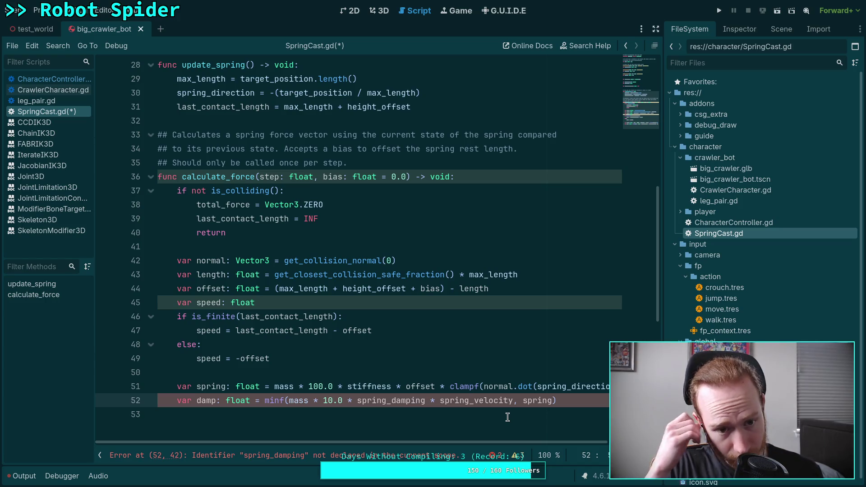
mouse_move(521, 443)
mouse_down()
mouse_move(532, 443)
mouse_move(470, 439)
mouse_up()
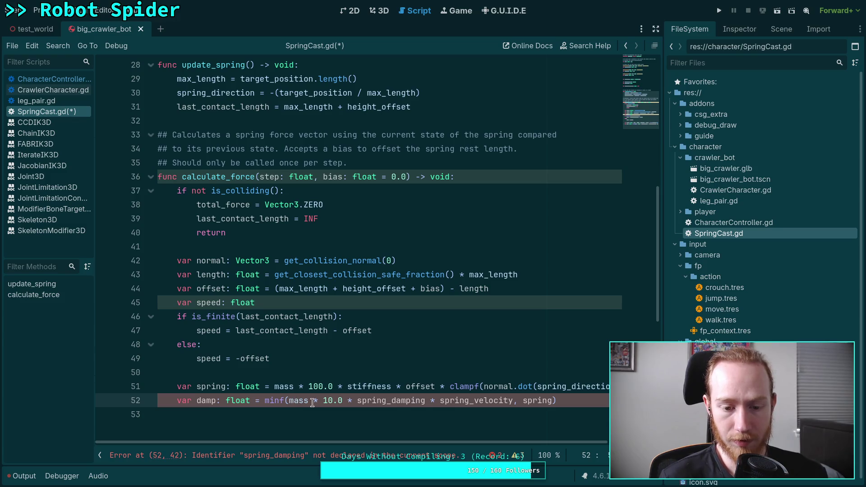
drag(393, 404, 357, 403)
key(BackSpace)
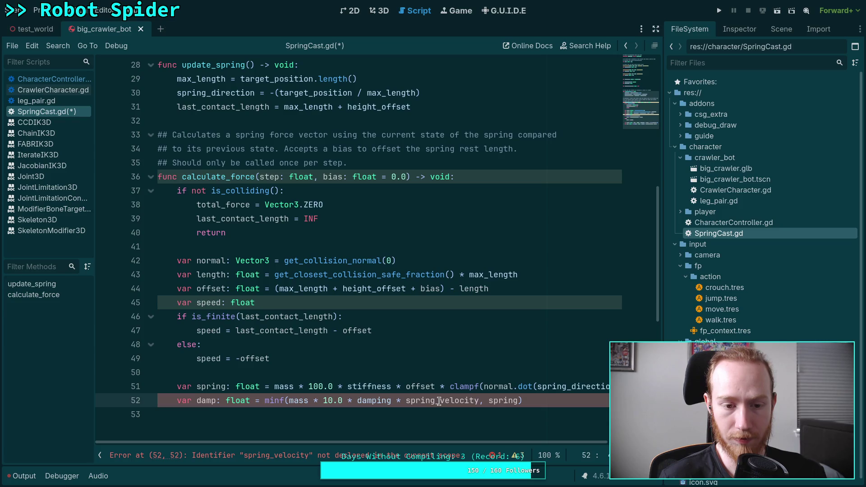
drag(406, 401, 474, 403)
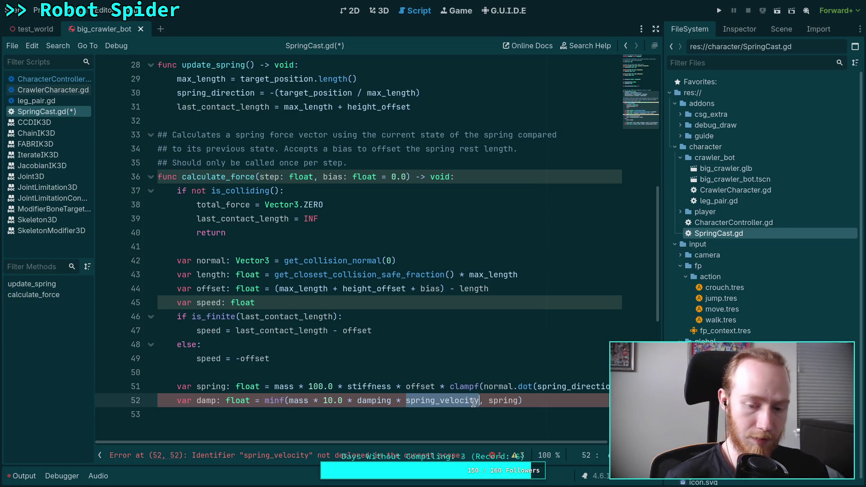
text(speed)
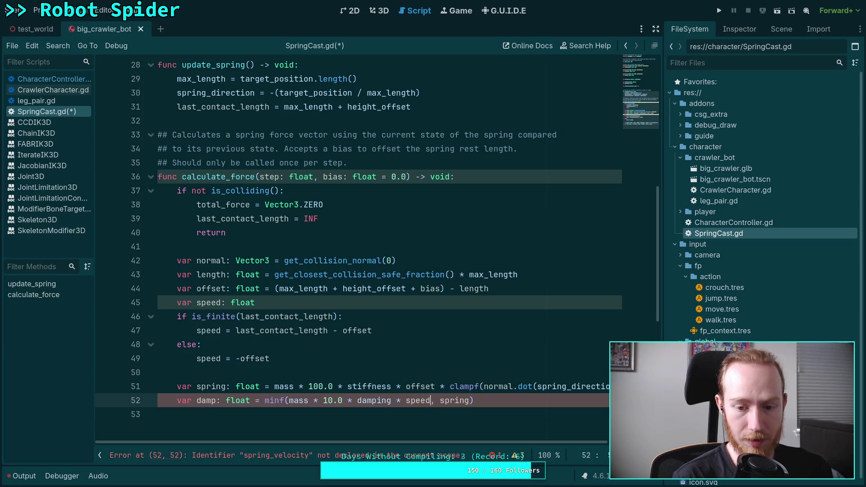
key(Escape)
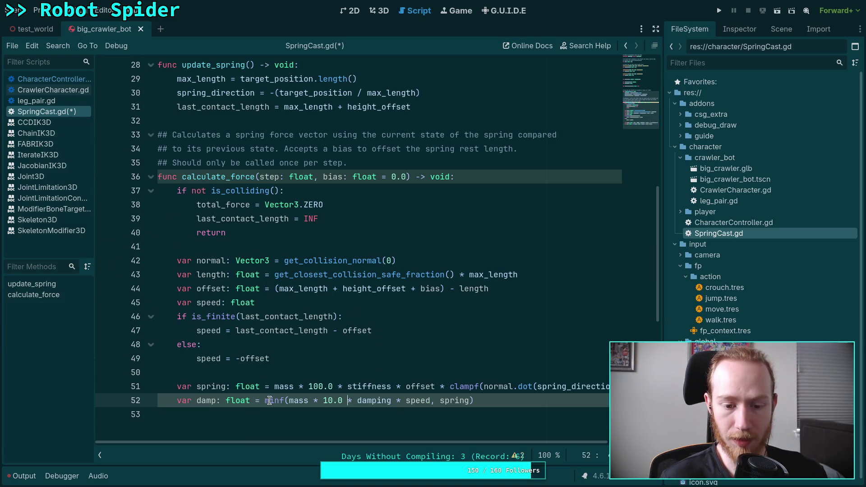
click(49, 79)
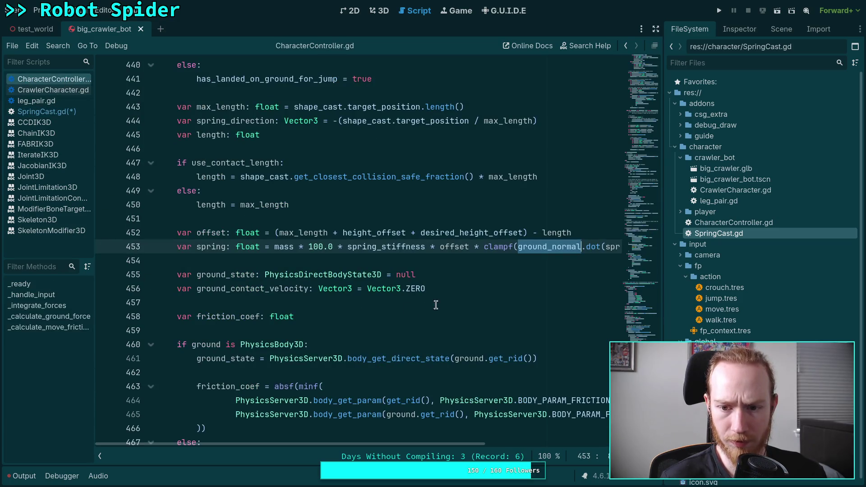
scroll(425, 332, down, 10)
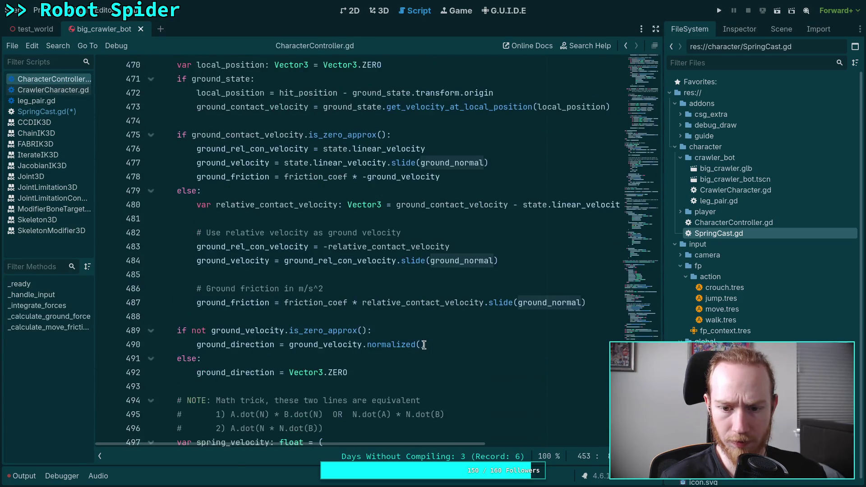
scroll(424, 345, down, 5)
scroll(424, 344, down, 1)
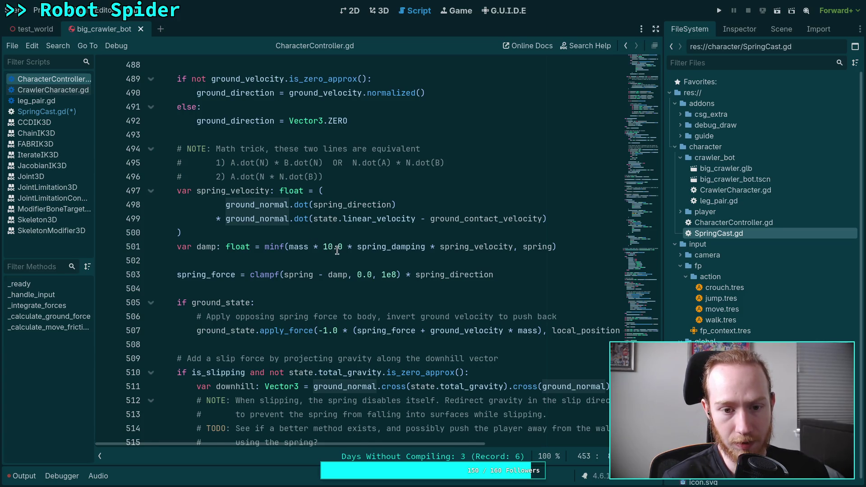
scroll(337, 249, up, 2)
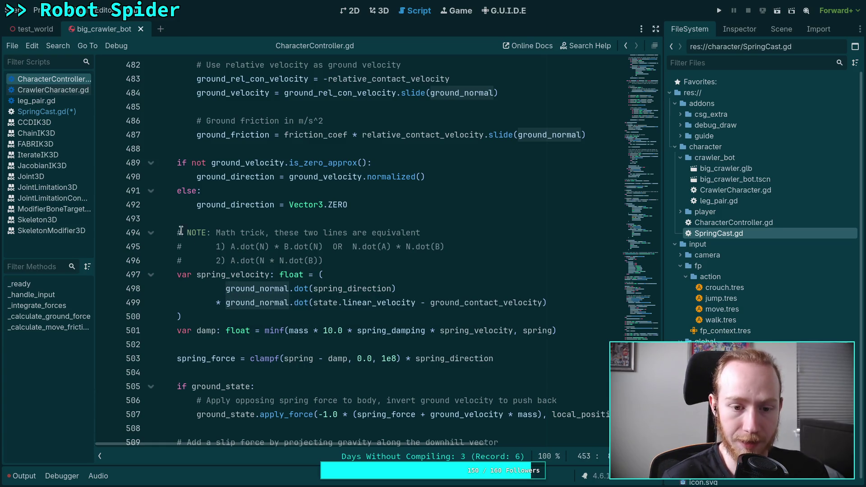
click(58, 113)
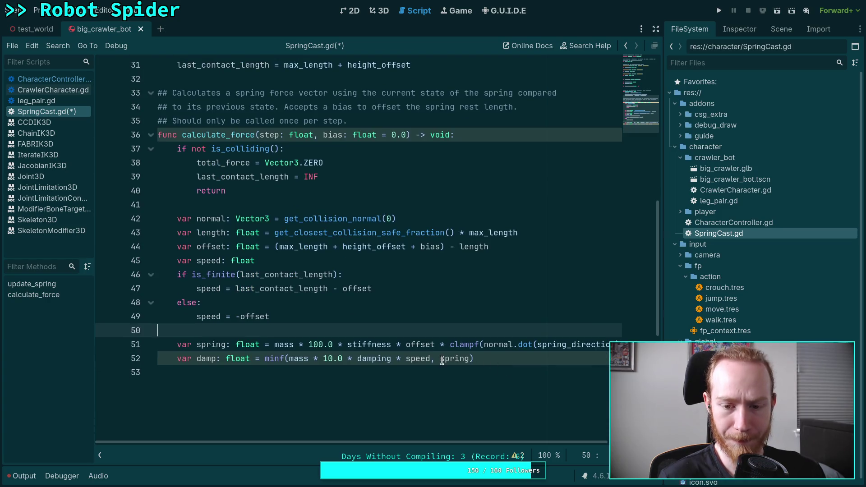
Step: Multiply speed in the damp line by normal.dot(spring_direction) and start a new var line above spring
mouse_move(486, 441)
mouse_down()
mouse_move(532, 442)
mouse_move(475, 446)
mouse_move(536, 443)
mouse_up()
click(381, 359)
text(* )
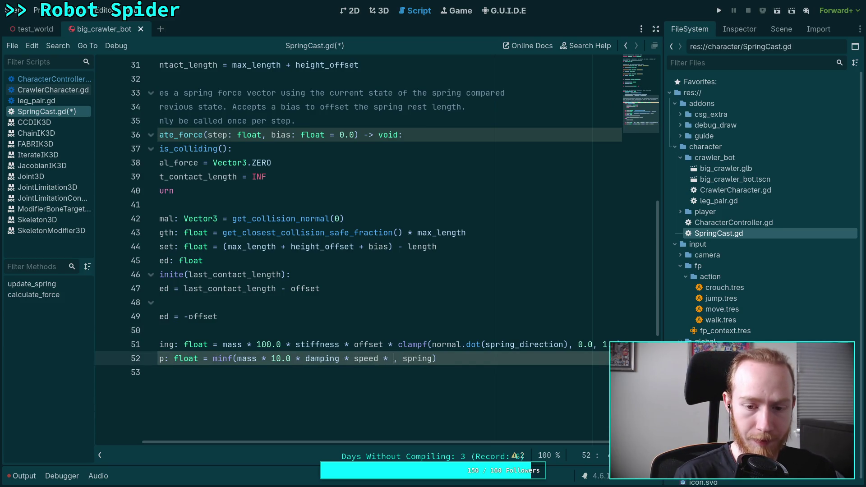
text(normal.dot()
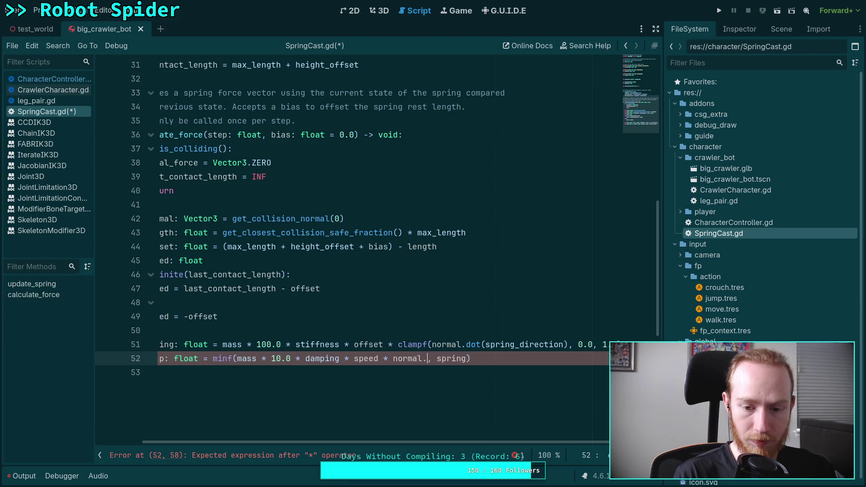
text(sp)
key(Down)
key(Return)
click(180, 330)
key(Return)
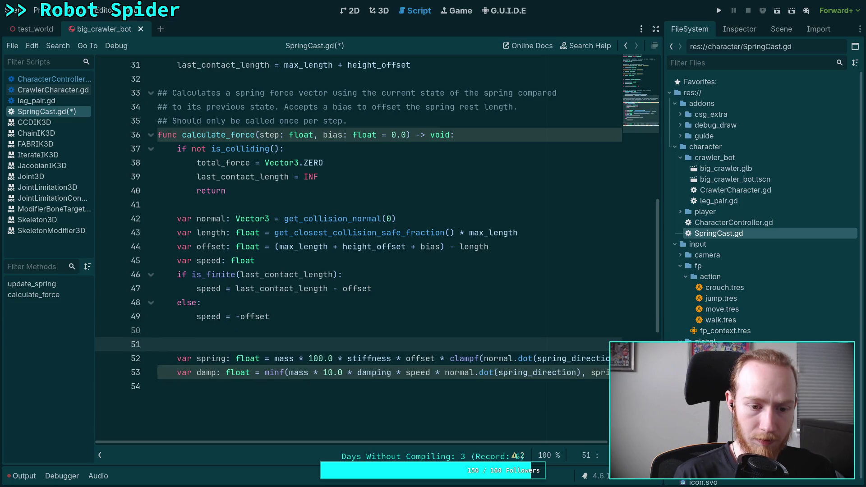
text(var)
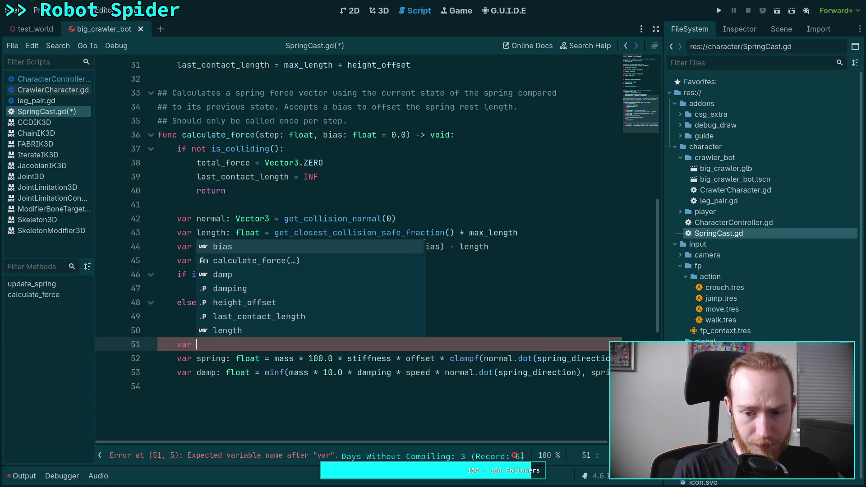
Step: Declare 'var cos_theta: float = normal.dot(spring_direction)' and use cos_theta inside the spring clampf
text(cos_theta: f)
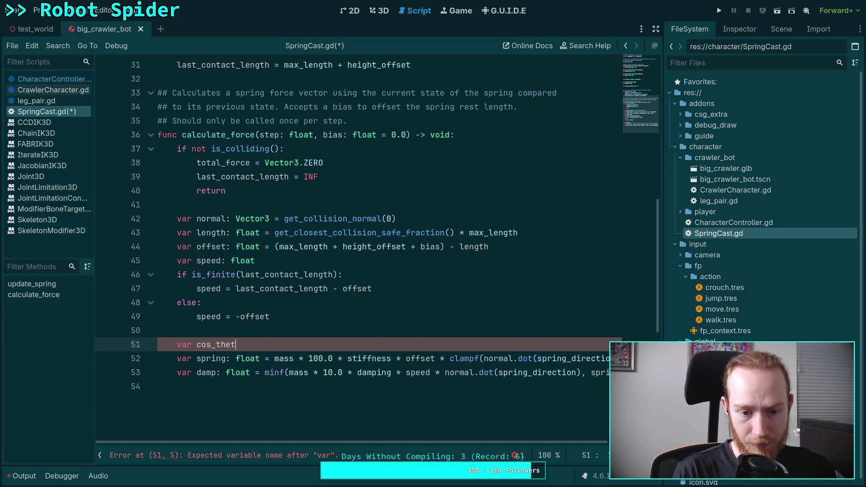
text(loat =)
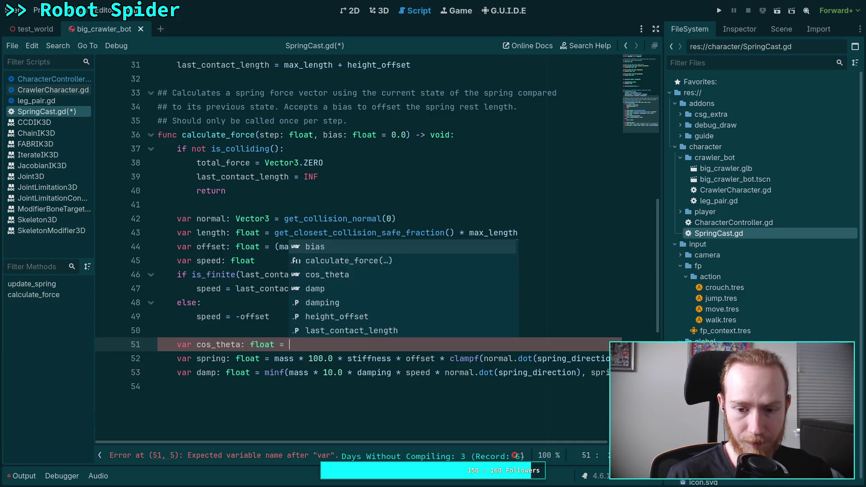
mouse_move(488, 358)
mouse_down()
mouse_move(609, 360)
mouse_move(432, 359)
mouse_up()
key(ctrl+x)
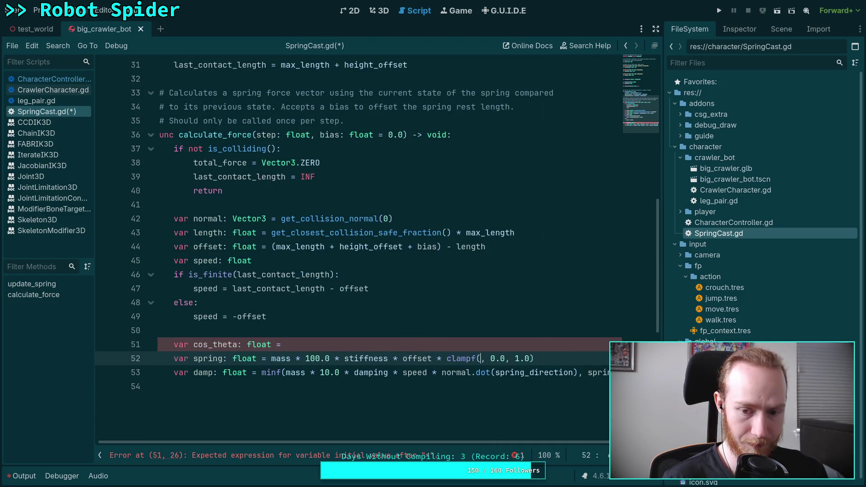
click(394, 344)
key(ctrl+v)
click(482, 359)
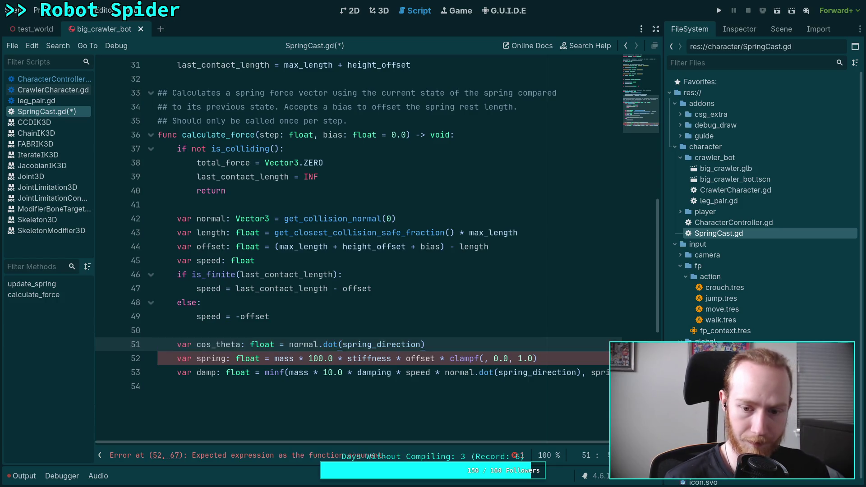
text(cos)
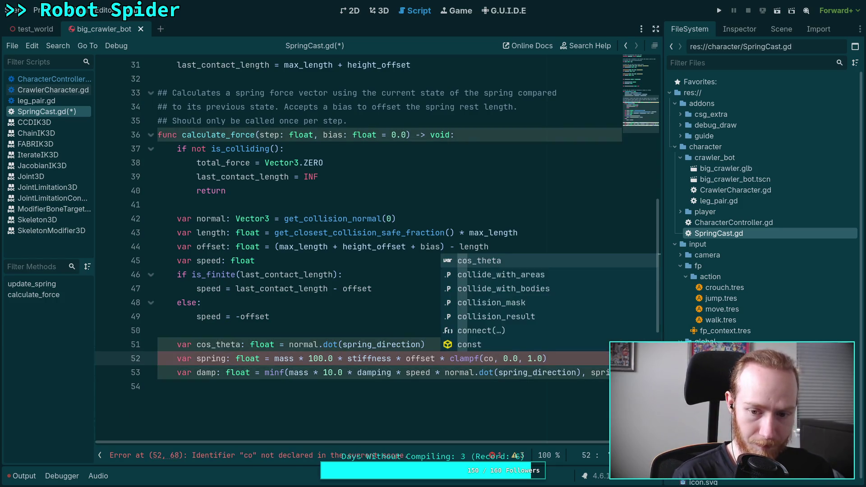
key(Return)
Step: Replace the damp line's dot product with cos_theta and save SpringCast.gd
drag(445, 373, 554, 373)
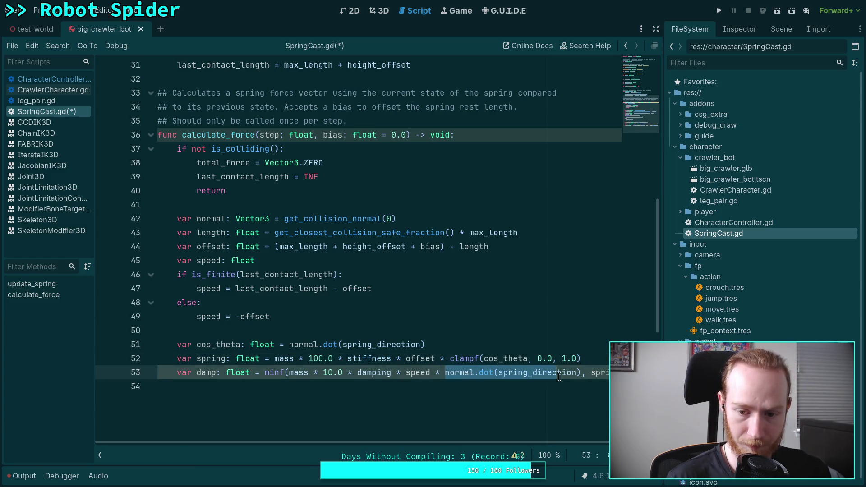
text(cos_theta,)
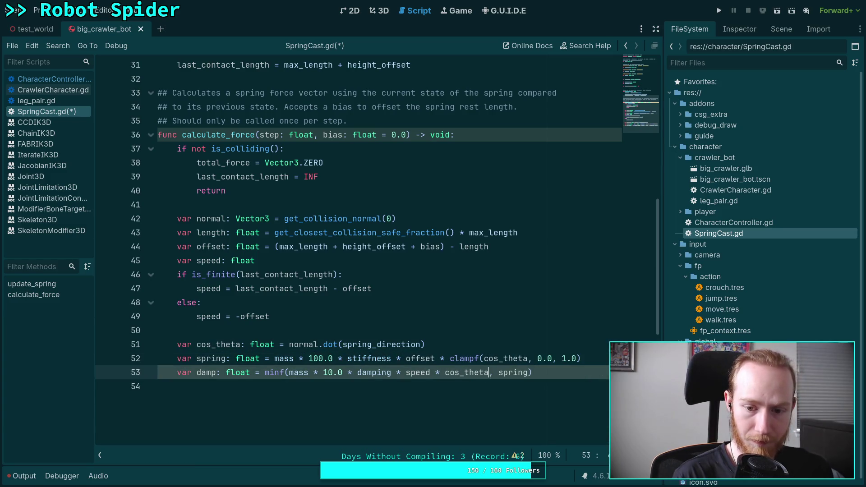
key(ctrl+s)
click(543, 383)
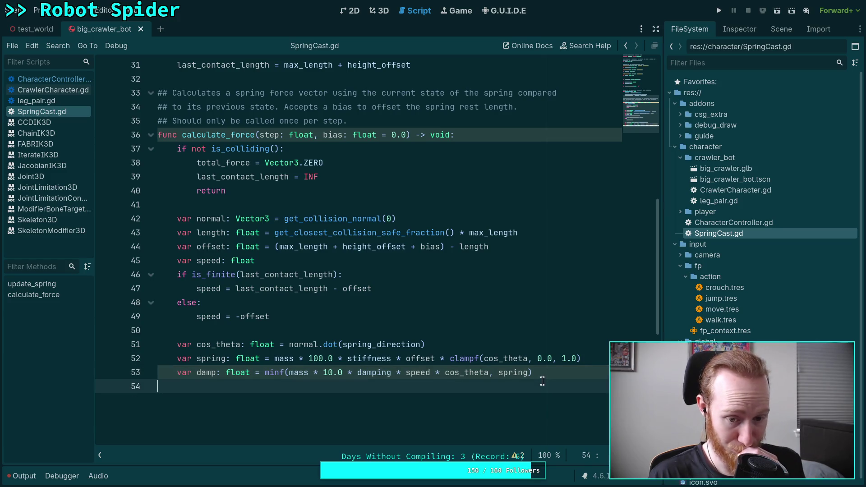
click(62, 80)
Step: Copy the clampf(spring - damp, 0.0, 1e8) * spring_direction expression from line 503 of CharacterController.gd
scroll(320, 334, down, 1)
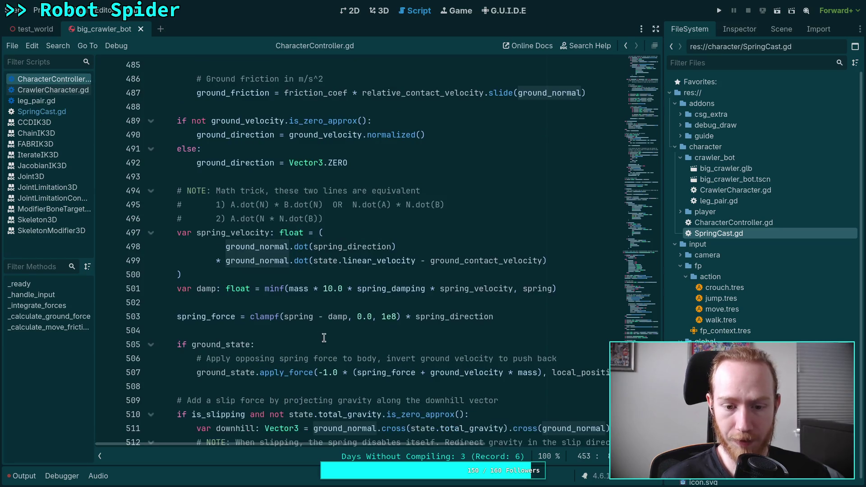
drag(250, 316, 506, 313)
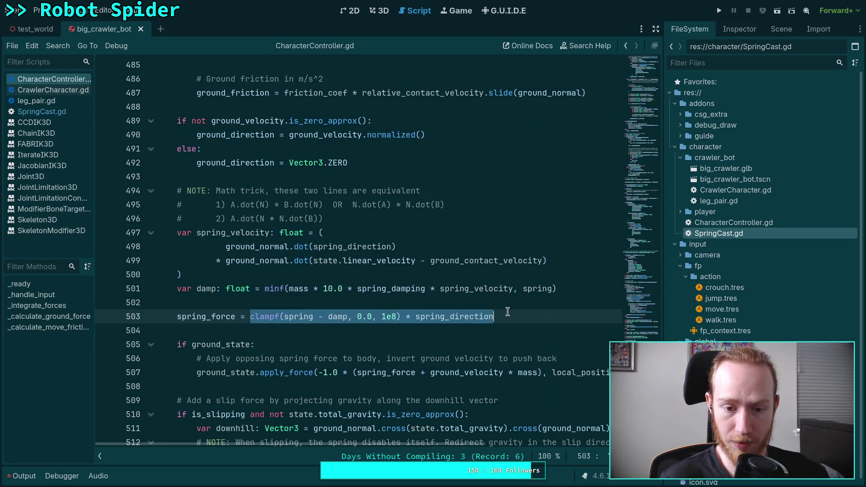
right_click(376, 319)
click(406, 352)
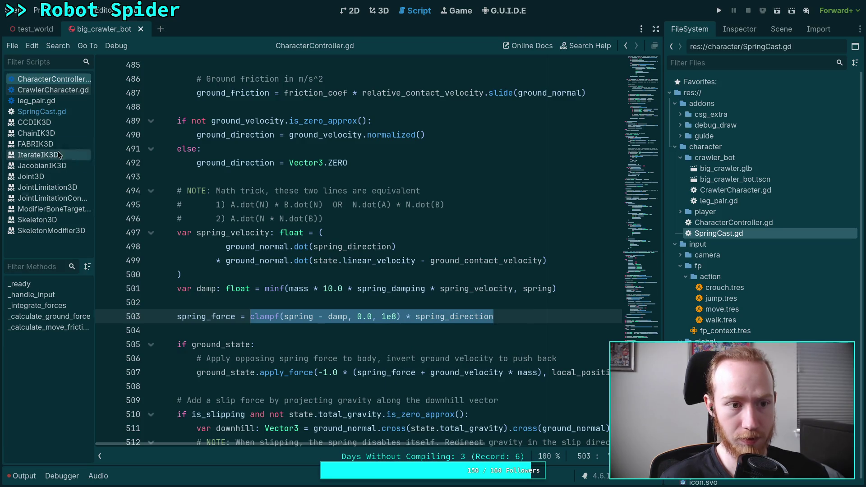
Step: In SpringCast.gd, add a line below damp setting total_force = the pasted clampf expression
click(62, 114)
key(Return)
text(to)
key(Return)
text(=)
key(ctrl+v)
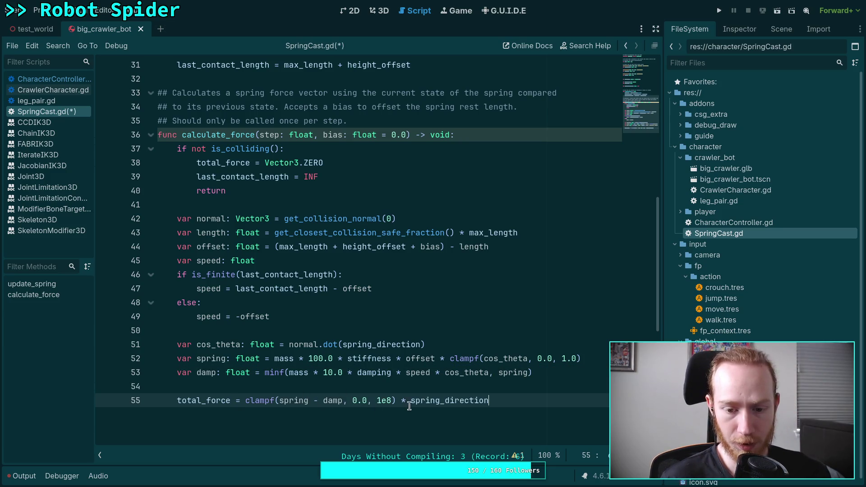
Step: Save SpringCast.gd and remove 'step: float, ' so calculate_force takes only bias
click(514, 386)
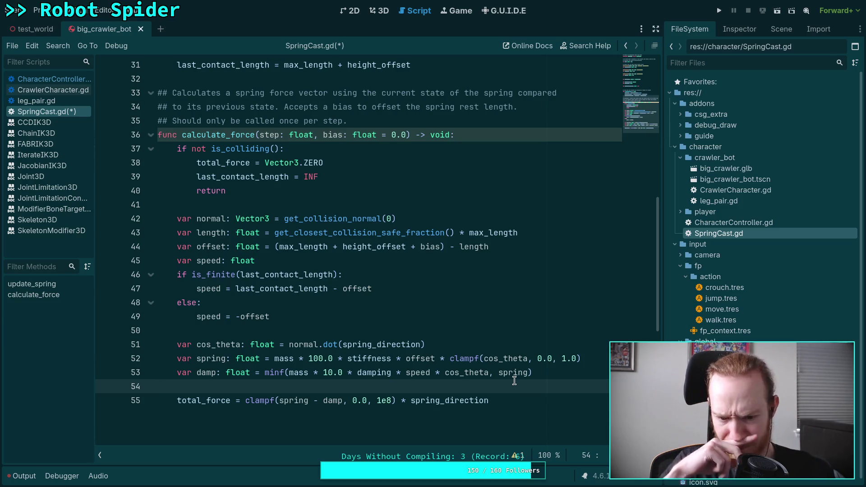
key(ctrl+s)
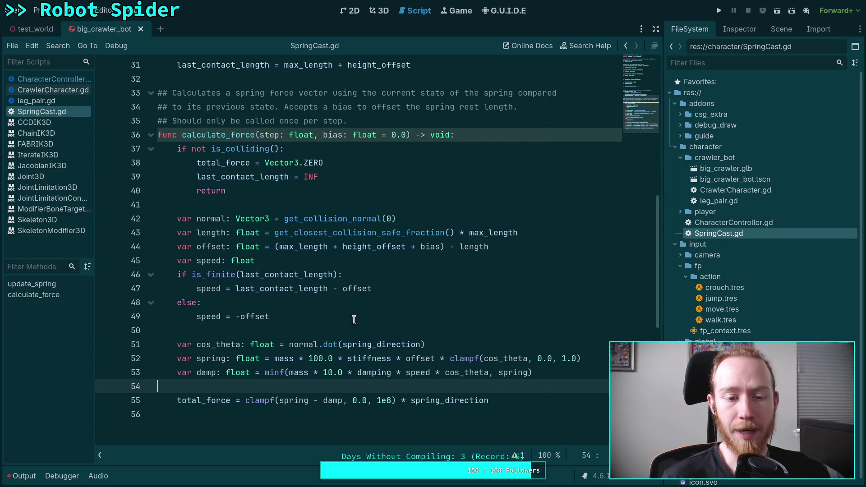
click(386, 318)
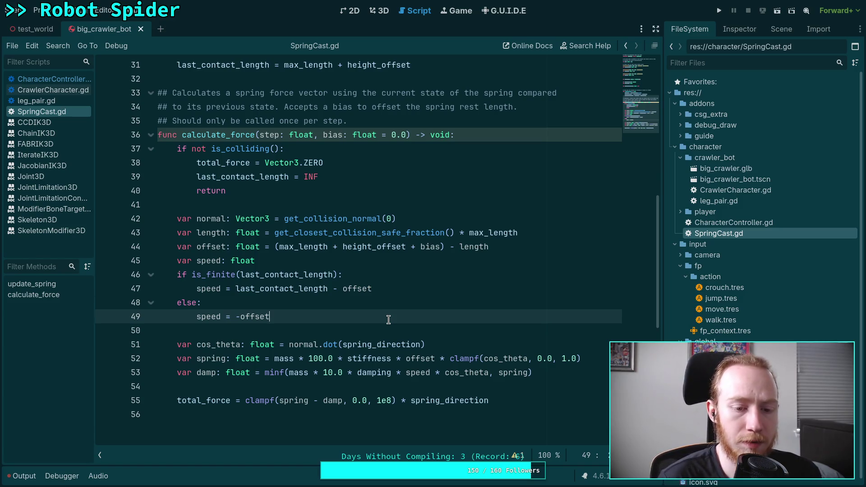
drag(322, 131, 258, 131)
key(BackSpace)
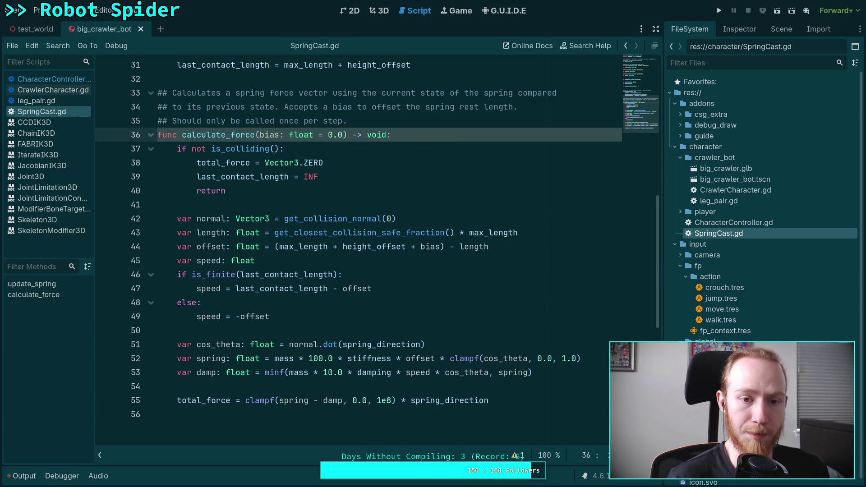
Step: Return to CharacterController.gd and scroll up from the spring_force line
click(47, 79)
click(376, 316)
scroll(372, 319, up, 1)
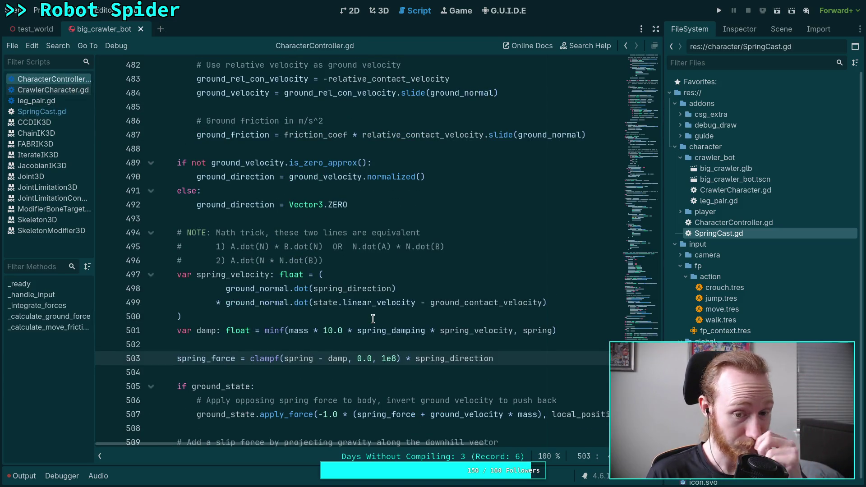
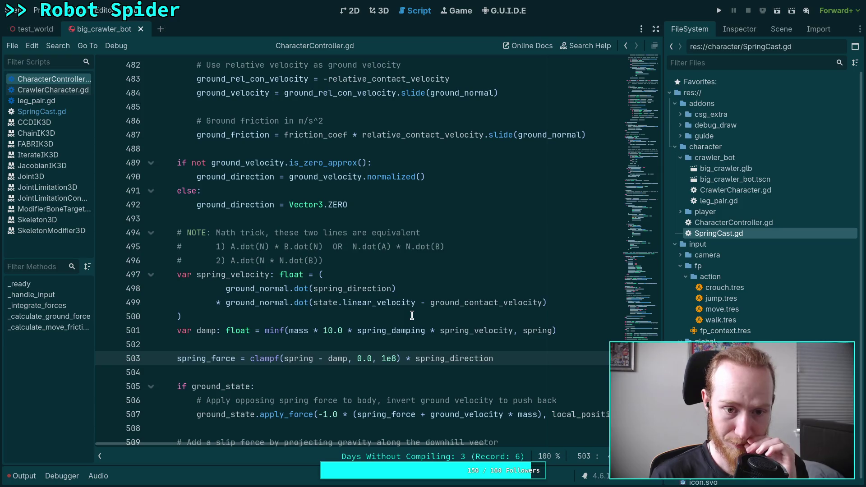
Step: Highlight every use of offset in CharacterController.gd
scroll(401, 314, up, 12)
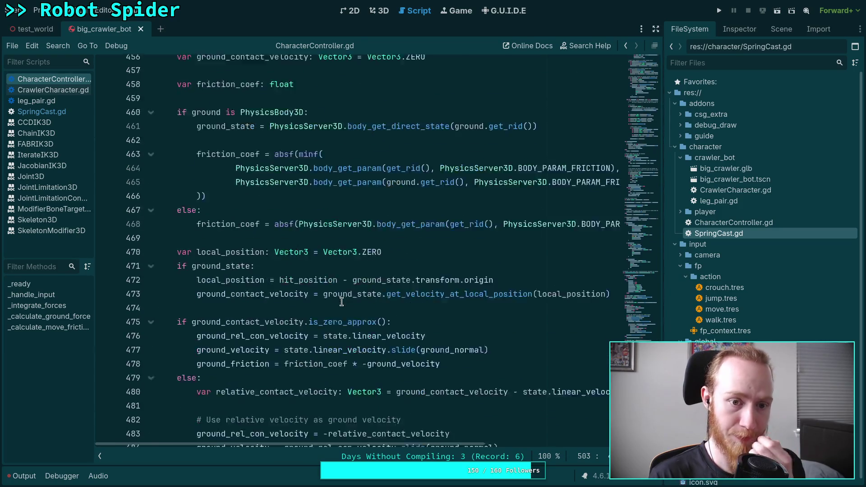
scroll(340, 293, up, 2)
double_click(199, 233)
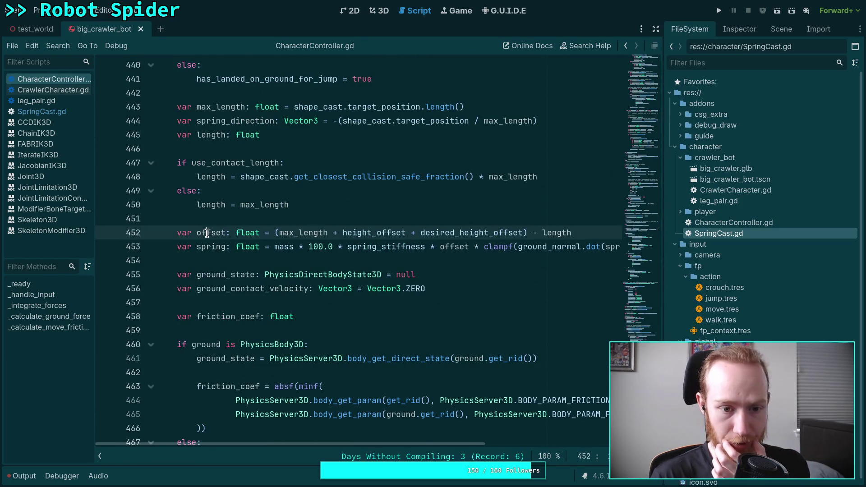
scroll(328, 252, down, 20)
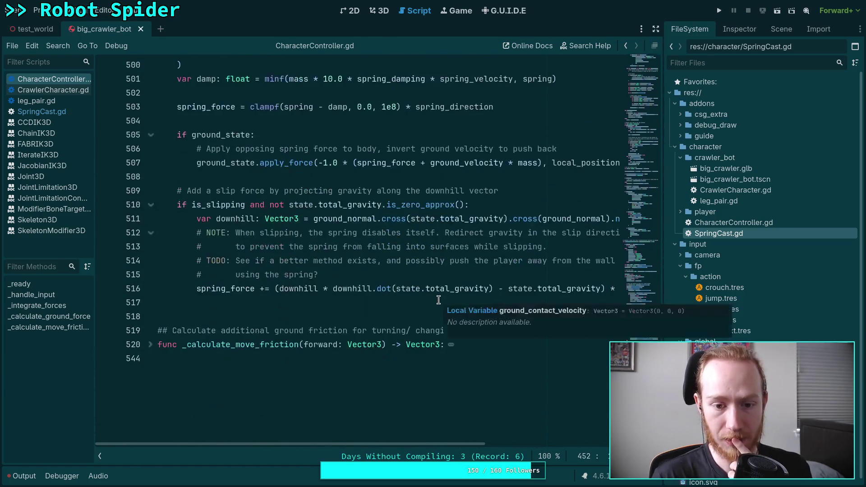
Step: Step through all offset matches, then select the ShapeCast3D type on line 44
key(ctrl+f)
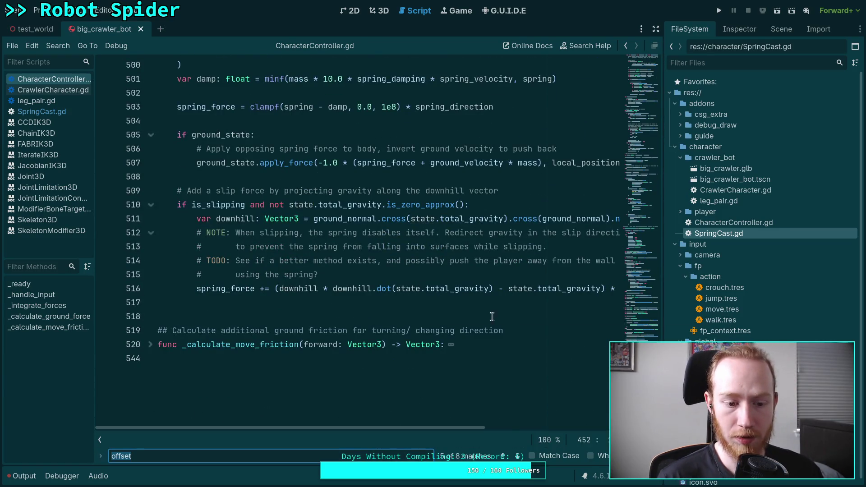
click(518, 456)
click(518, 456)
click(518, 456)
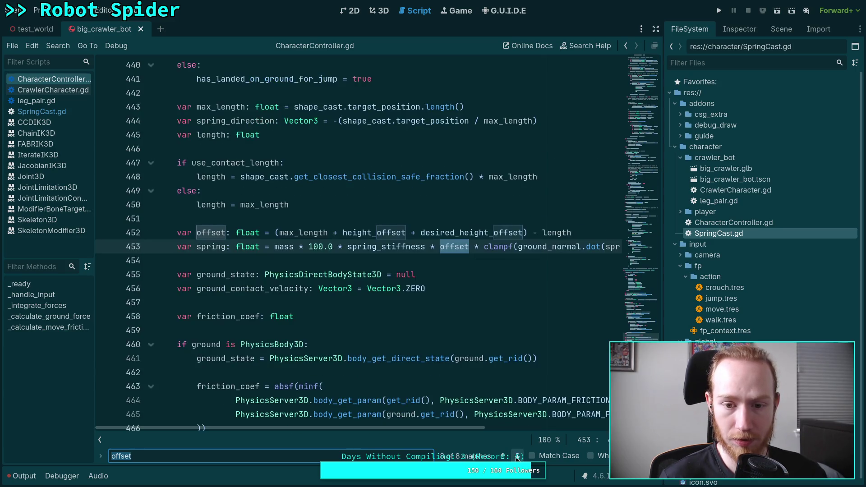
click(517, 456)
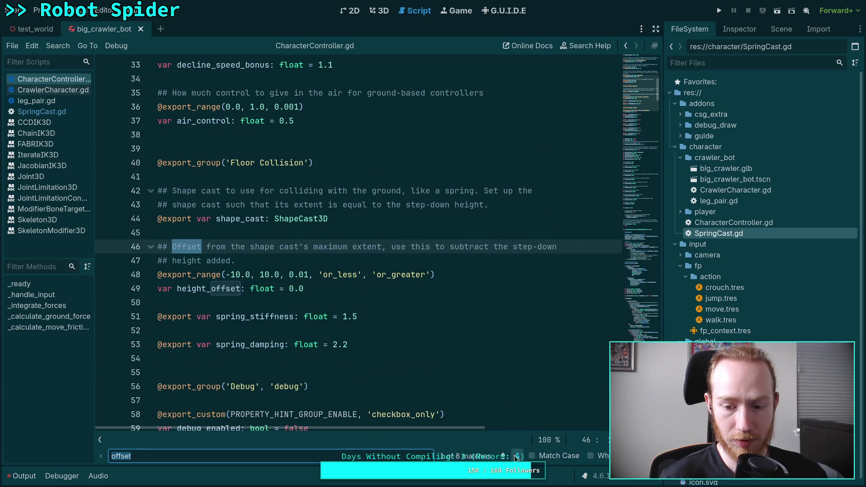
click(518, 456)
click(517, 456)
click(517, 456)
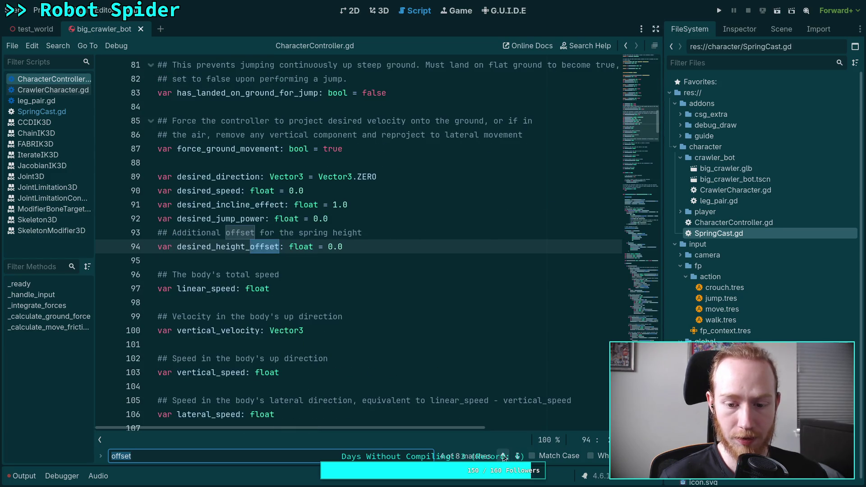
click(503, 456)
click(503, 456)
click(370, 304)
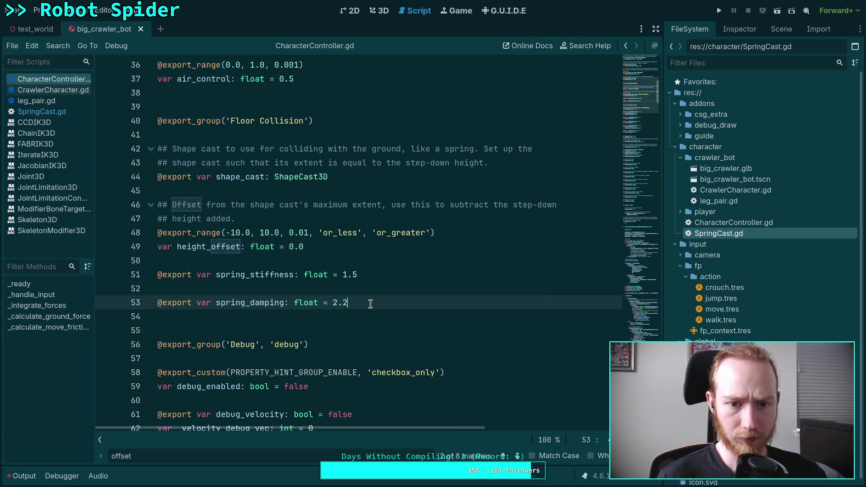
double_click(305, 176)
Step: Retype shape_cast as SpringCast, delete the height_offset, stiffness and damping exports, and save
mouse_move(306, 176)
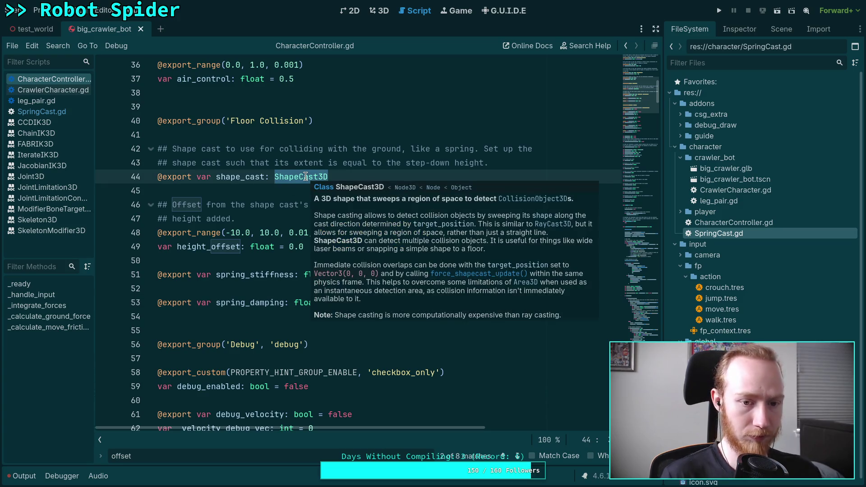
text(Spr)
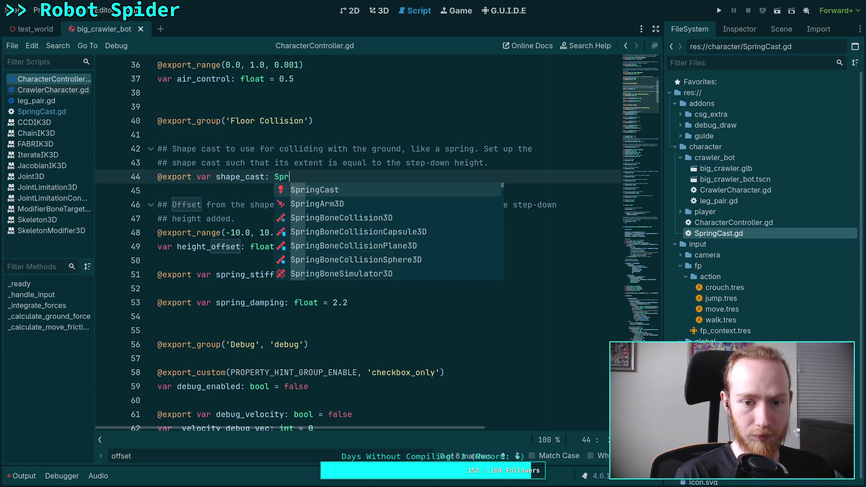
key(Return)
mouse_move(375, 303)
mouse_down()
mouse_move(370, 205)
mouse_move(388, 191)
mouse_up()
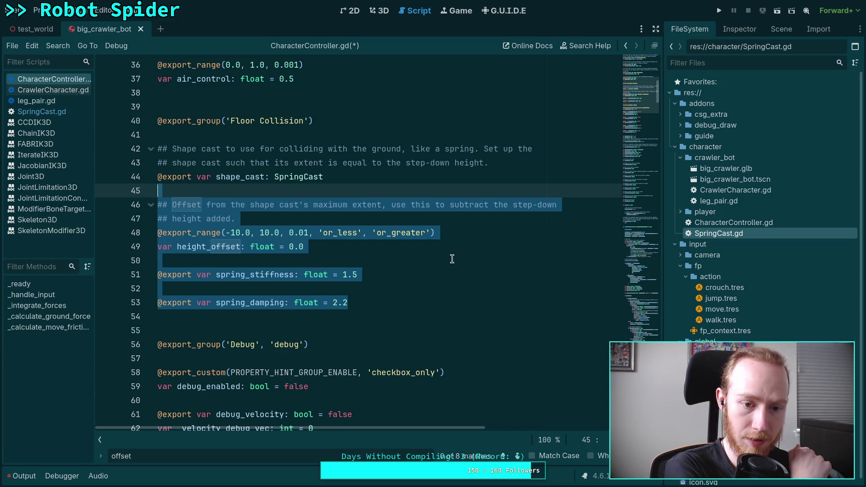
key(BackSpace)
key(BackSpace)
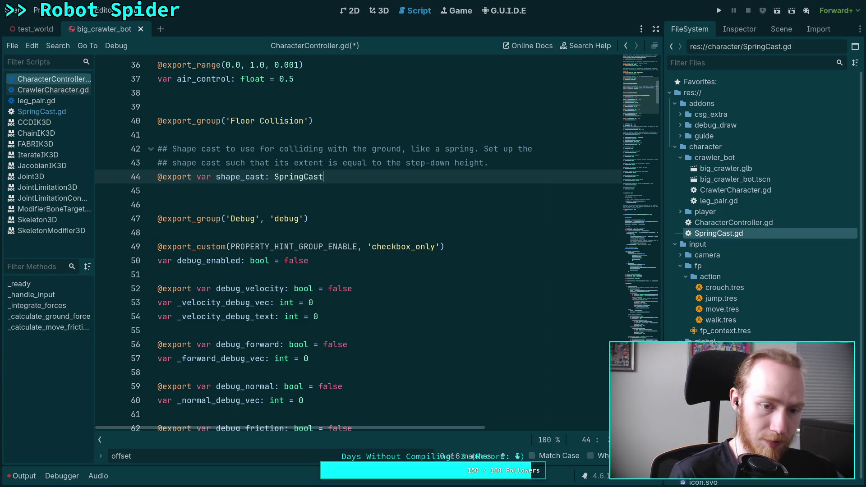
key(ctrl+s)
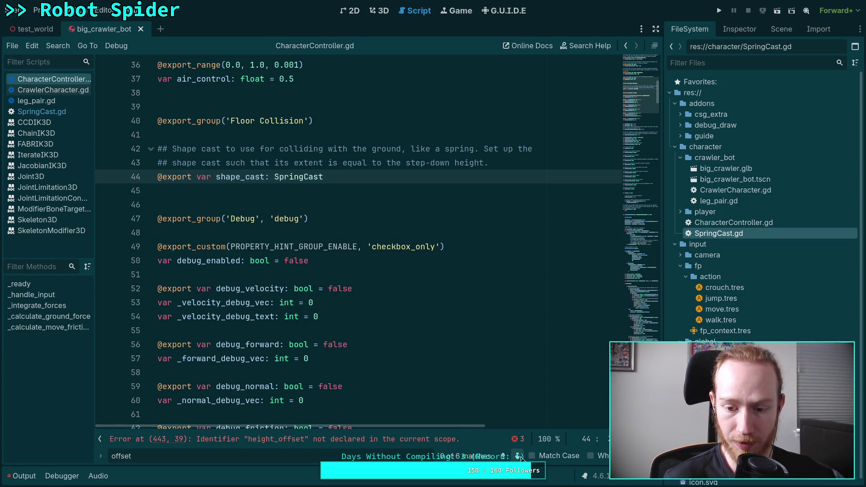
Step: Find the remaining offset matches, reaching the height_offset use on line 443
click(519, 457)
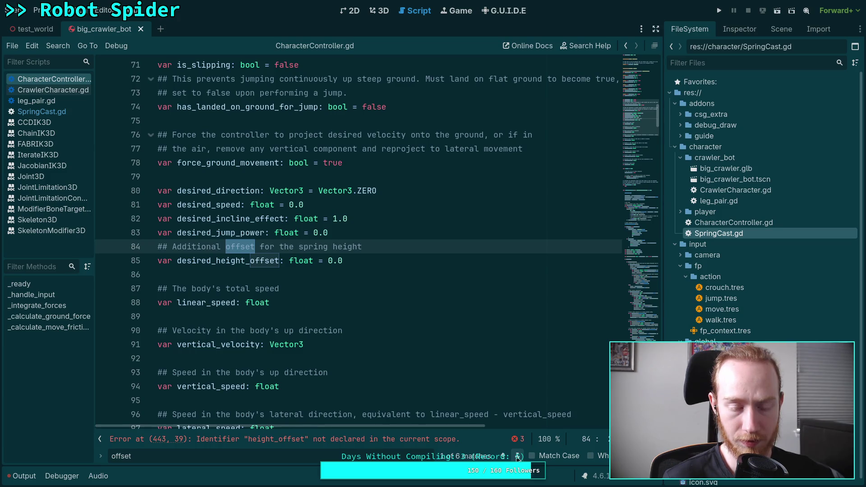
click(518, 457)
click(518, 457)
drag(227, 274, 222, 234)
mouse_move(422, 427)
mouse_down()
mouse_move(544, 427)
mouse_move(364, 424)
mouse_up()
scroll(390, 299, up, 12)
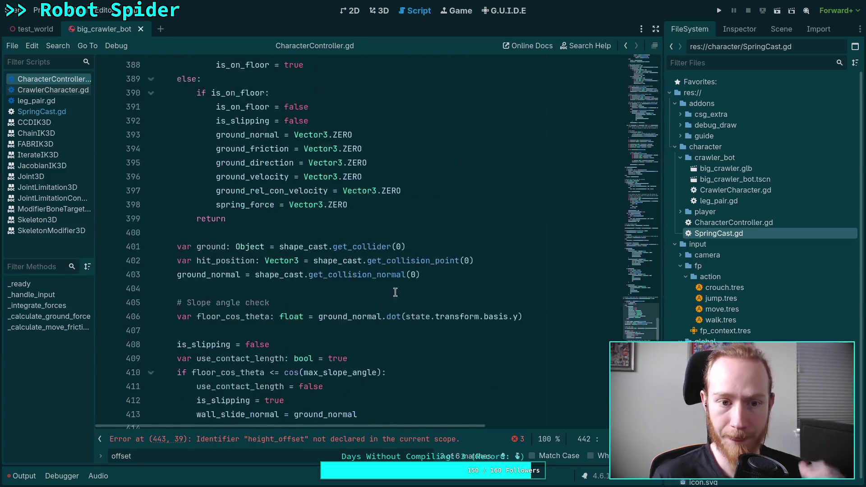
scroll(535, 280, up, 20)
scroll(535, 281, up, 20)
scroll(645, 162, up, 20)
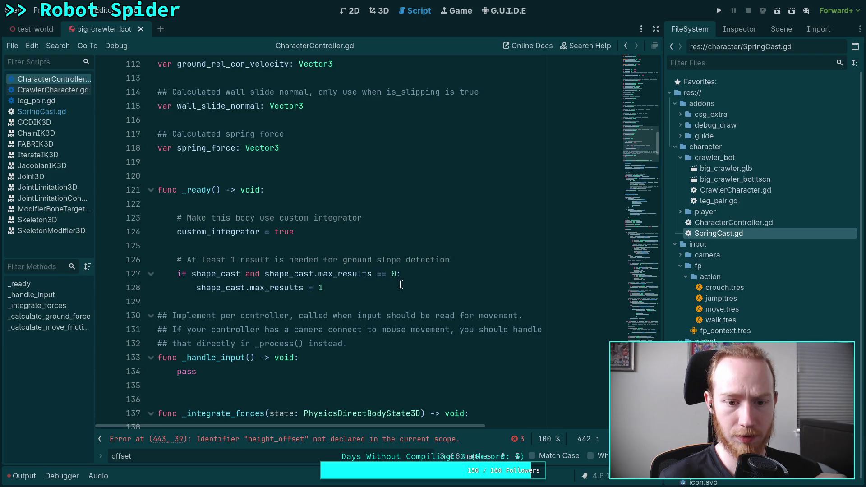
scroll(293, 263, up, 4)
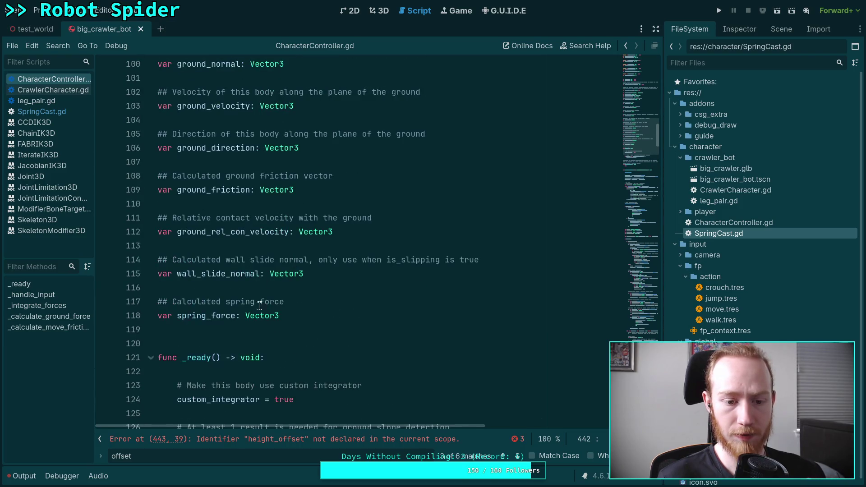
scroll(204, 387, down, 3)
Step: Search the script for shape_cast and return to its match in _ready
double_click(216, 316)
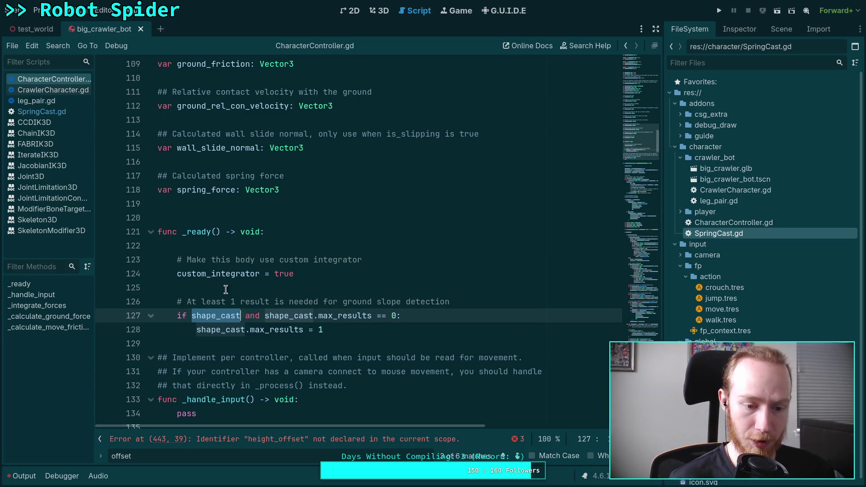
key(ctrl+f)
text(spring)
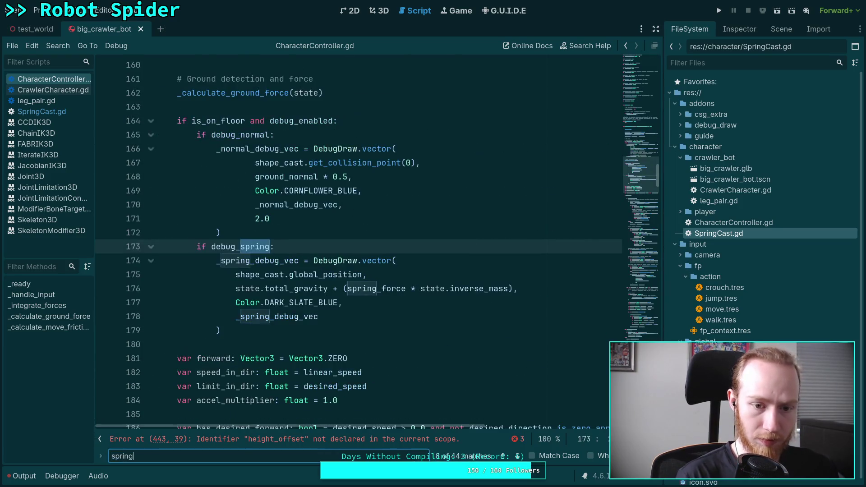
key(ctrl+a)
text(shape_c)
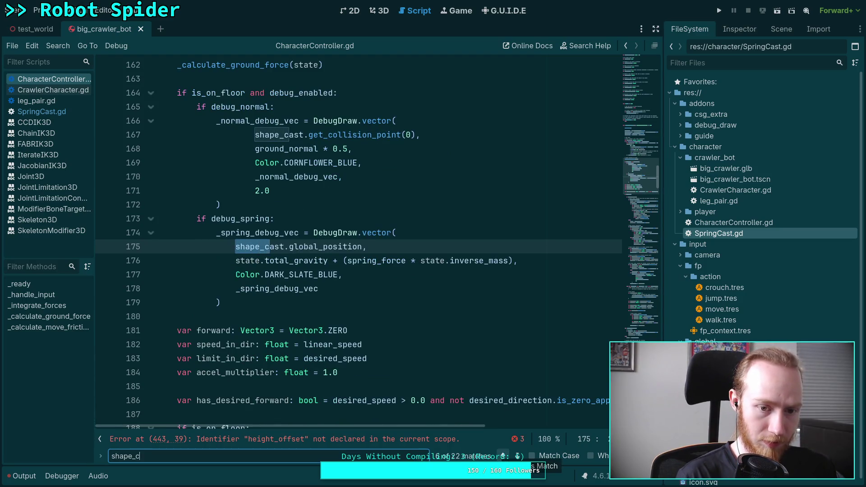
text(ast)
click(503, 456)
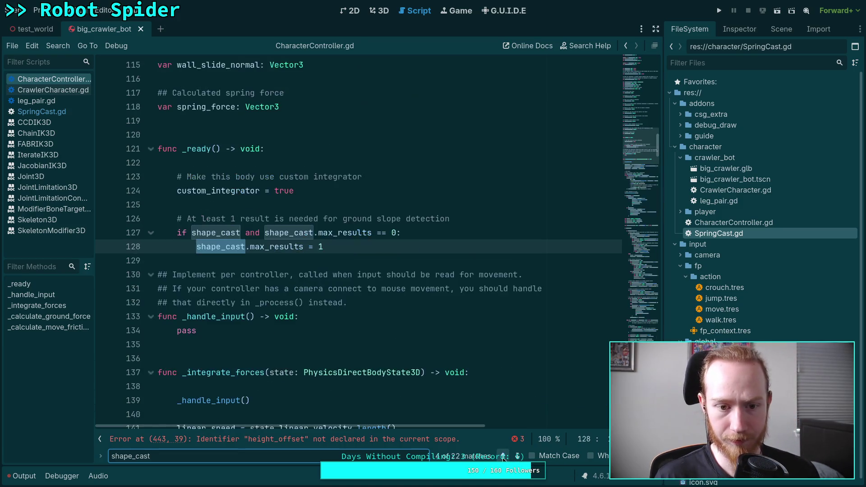
Step: Rename shape_cast to spring in the line 44 declaration and on lines 127–128
click(503, 456)
double_click(238, 247)
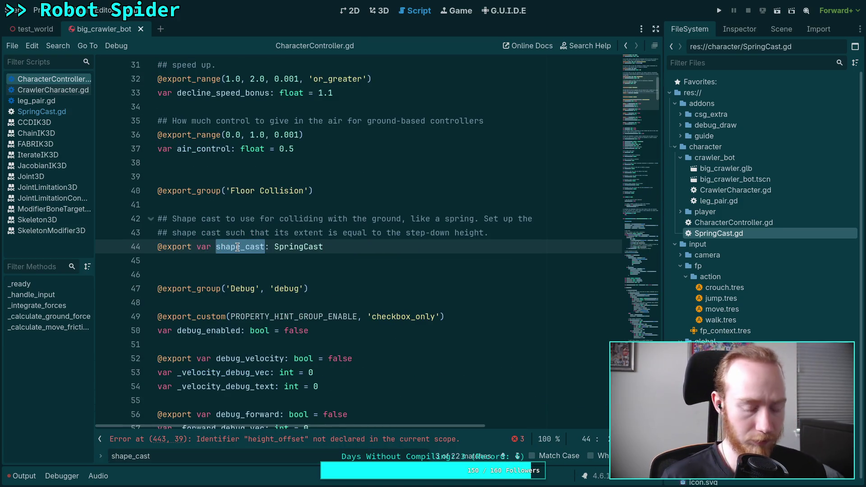
text(spring)
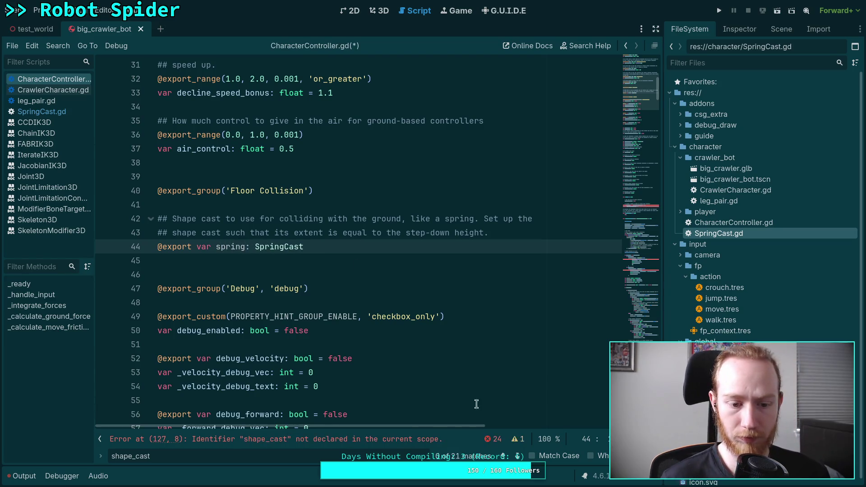
click(519, 456)
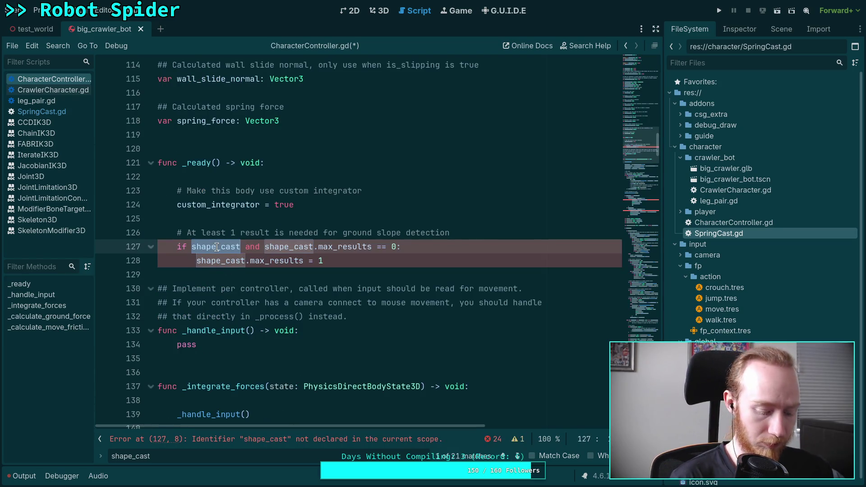
text(spring)
double_click(275, 247)
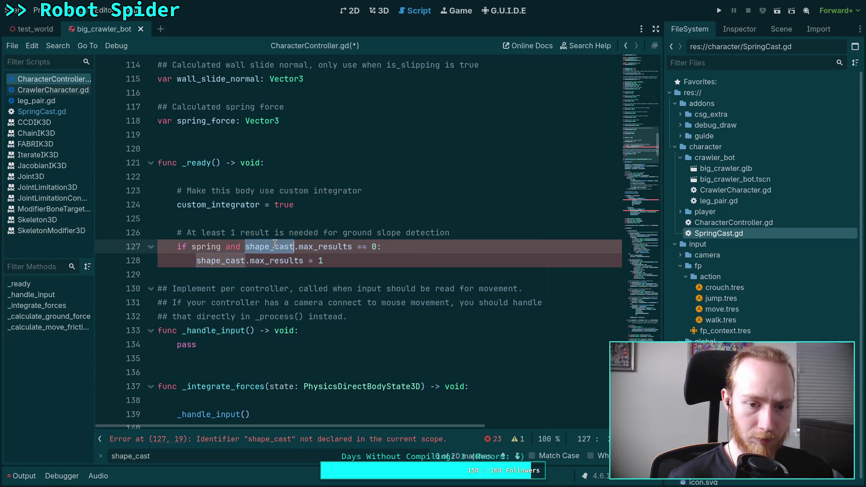
text(spring)
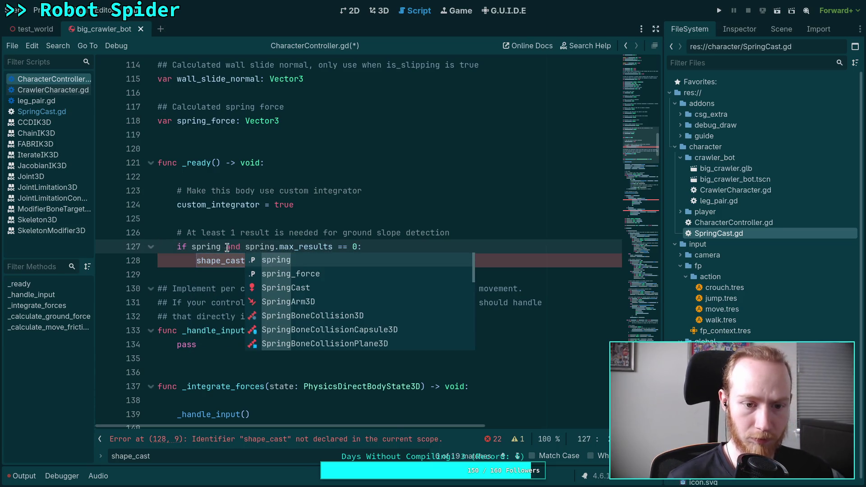
double_click(213, 260)
text(spring)
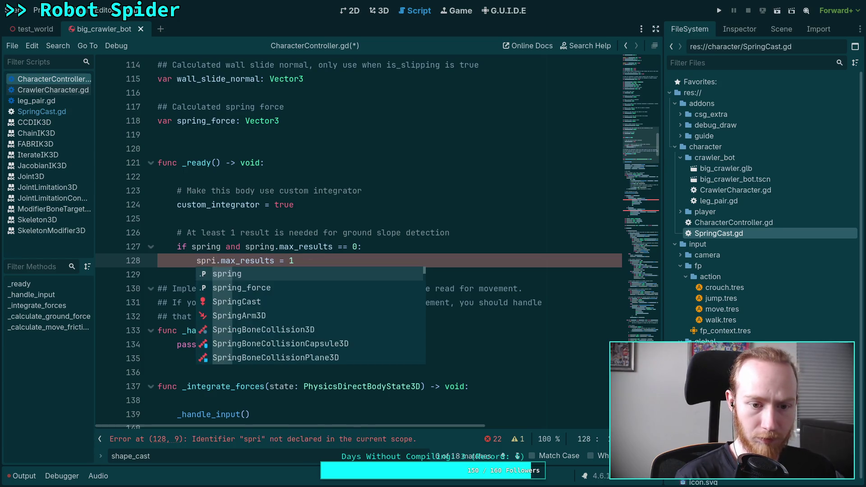
Step: Split the condition into 'if spring:' with the max_results check and assignment nested inside
key(Up)
text(:)
key(Return)
key(Delete)
key(Delete)
key(Delete)
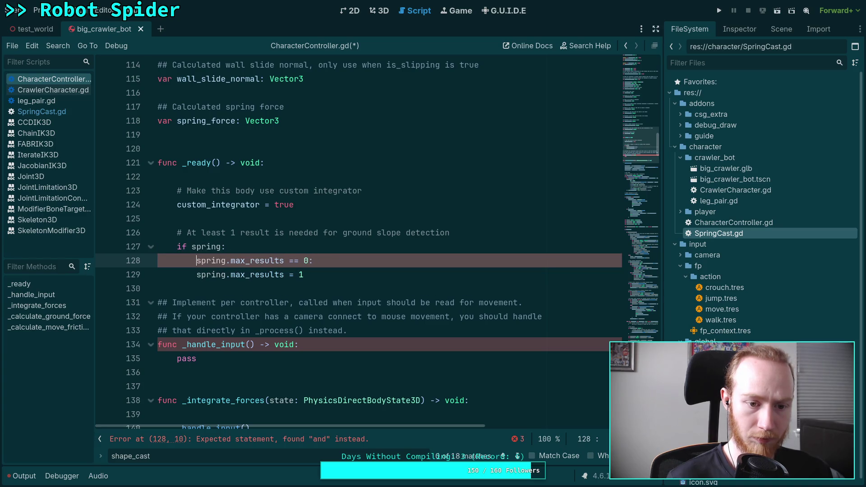
text(if)
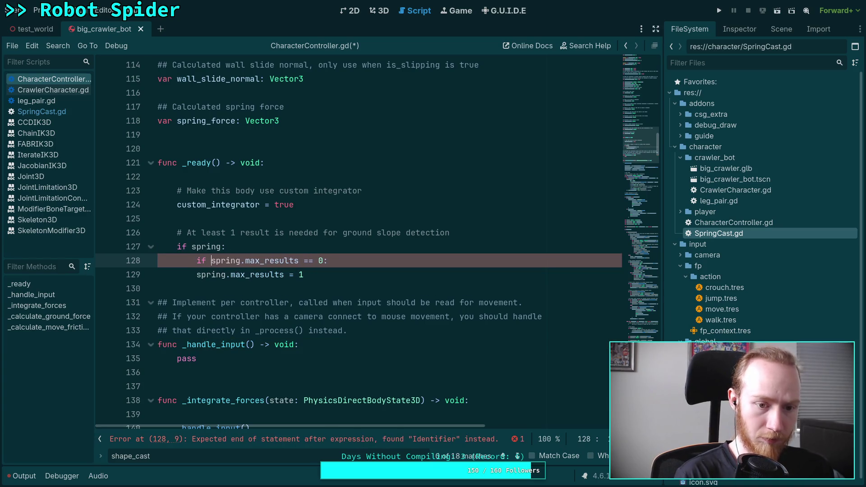
click(197, 274)
key(Tab)
Step: Move the ground slope comment into the spring block, add a 'Setp up spring' comment and spring.mass = mass
click(241, 232)
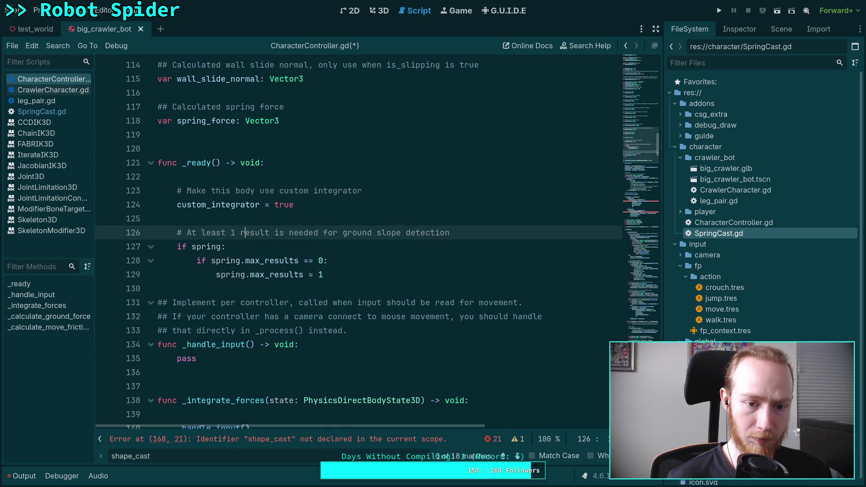
key(alt+Down)
key(Tab)
click(309, 234)
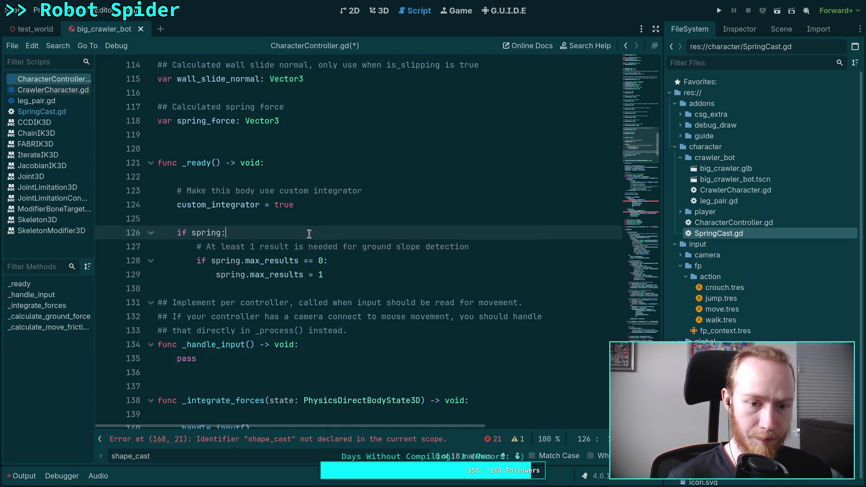
key(Return)
key(Return)
key(Up)
key(Up)
key(Up)
key(Return)
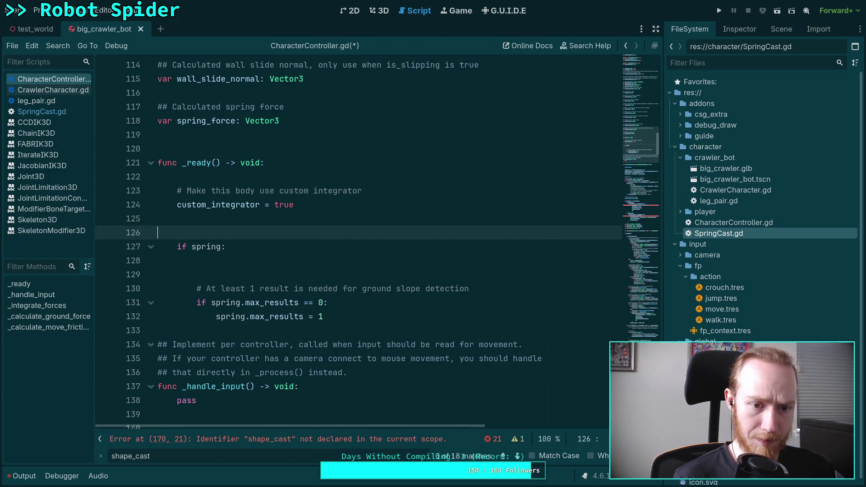
text(Setp )
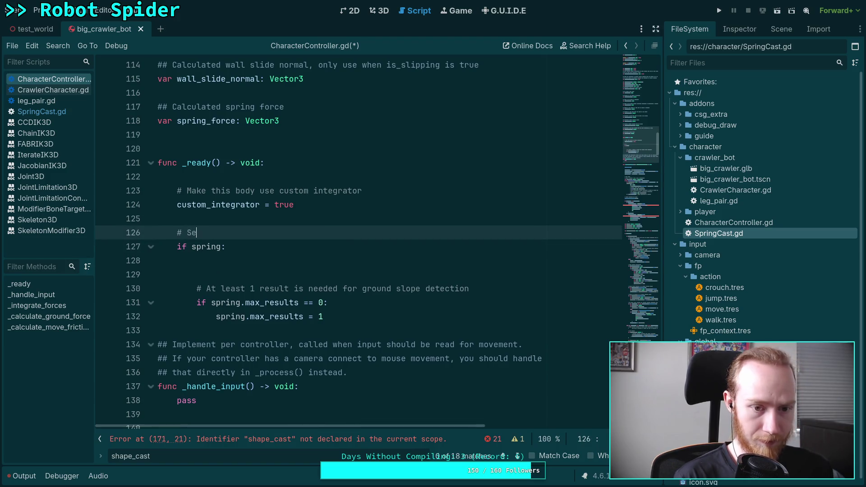
text(up spring)
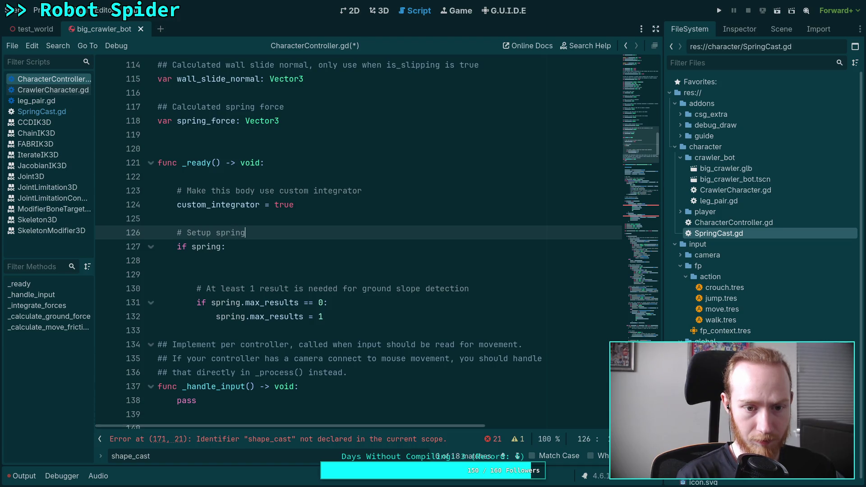
key(Down)
key(Down)
text(spring.mass =)
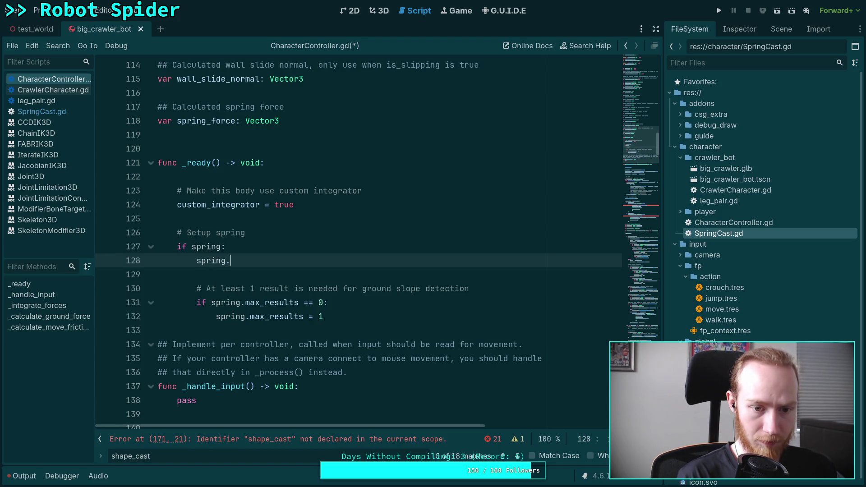
text( mass)
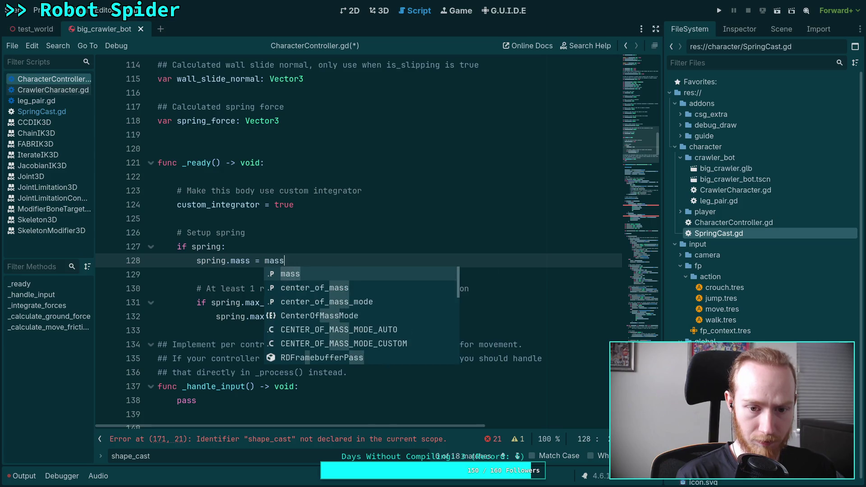
Step: Save, add a spring.update_spring() call, then cut it out of the controller
key(ctrl+s)
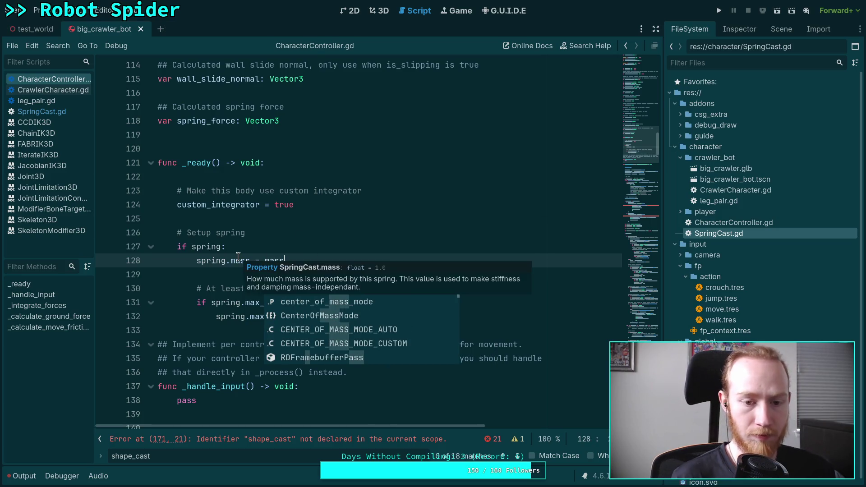
key(Return)
key(Return)
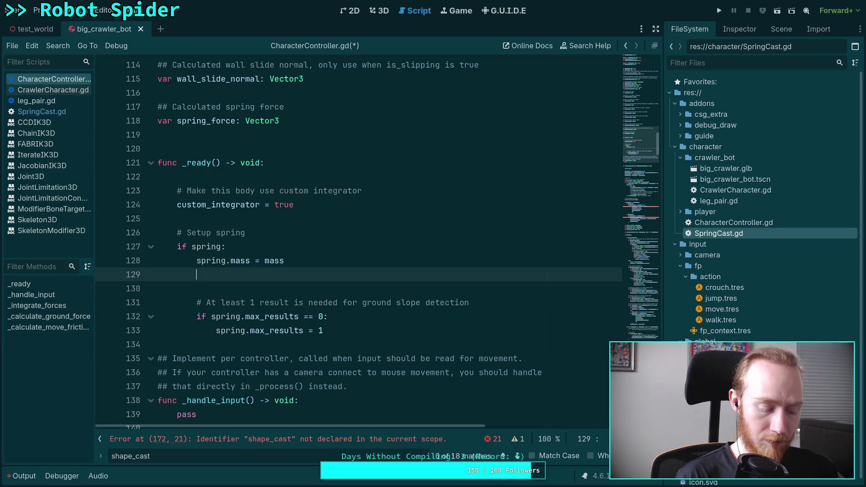
text(spring.upd)
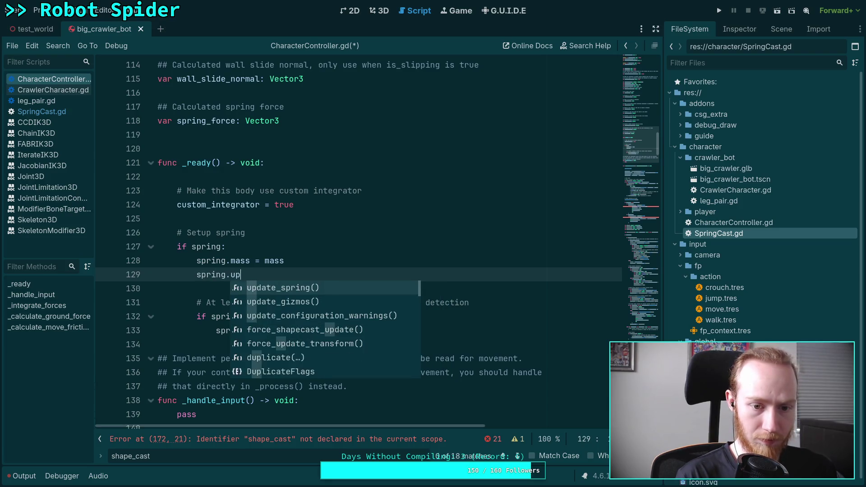
key(Return)
click(273, 293)
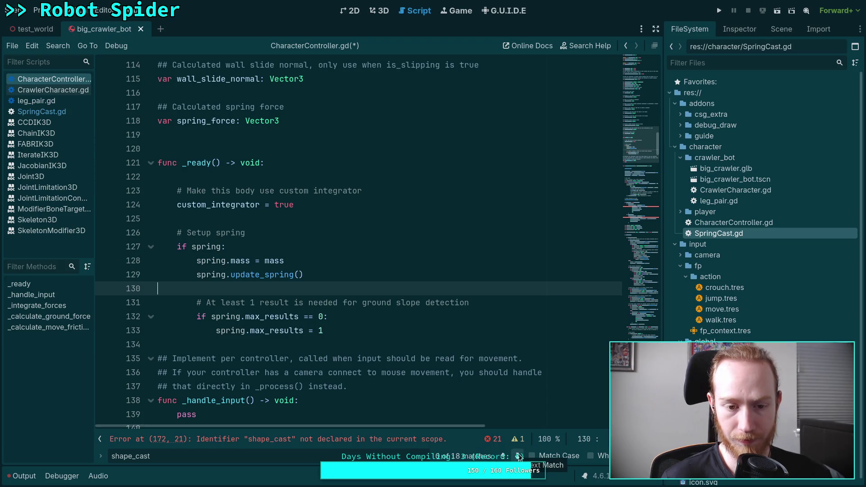
drag(325, 277, 339, 263)
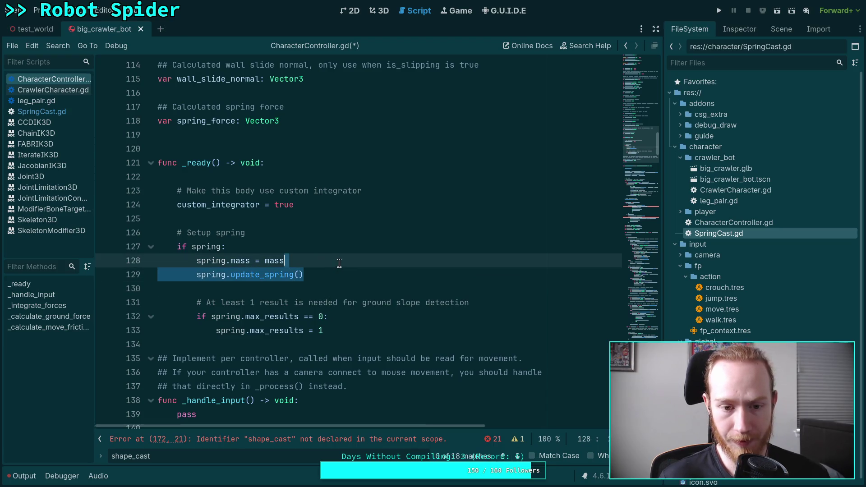
key(ctrl+x)
key(ctrl+shift+period)
key(ctrl+shift+period)
key(ctrl+shift+period)
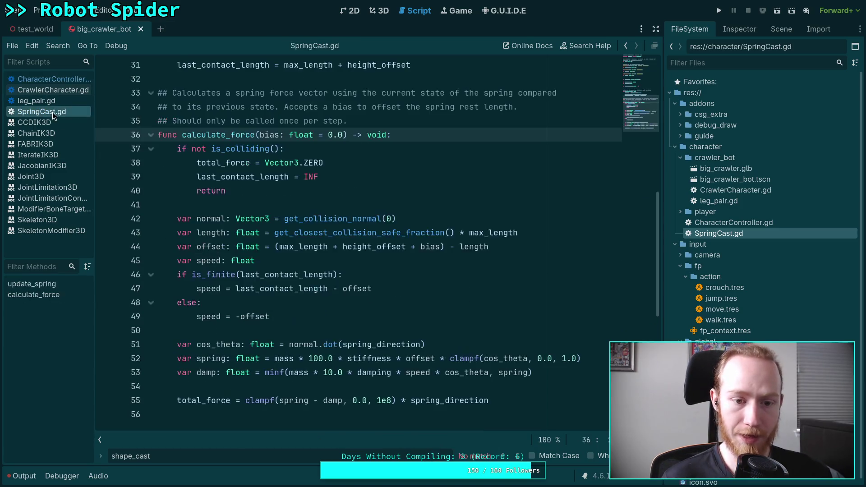
Step: Add a _ready() -> void function calling update_spring() below the last_contact_length declaration
scroll(344, 266, up, 6)
scroll(316, 259, down, 2)
click(303, 190)
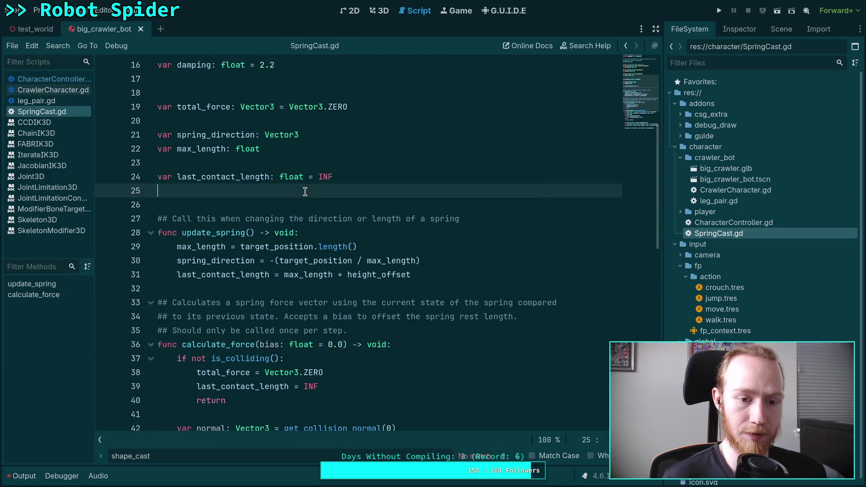
key(Return)
key(Return)
key(Up)
text(f)
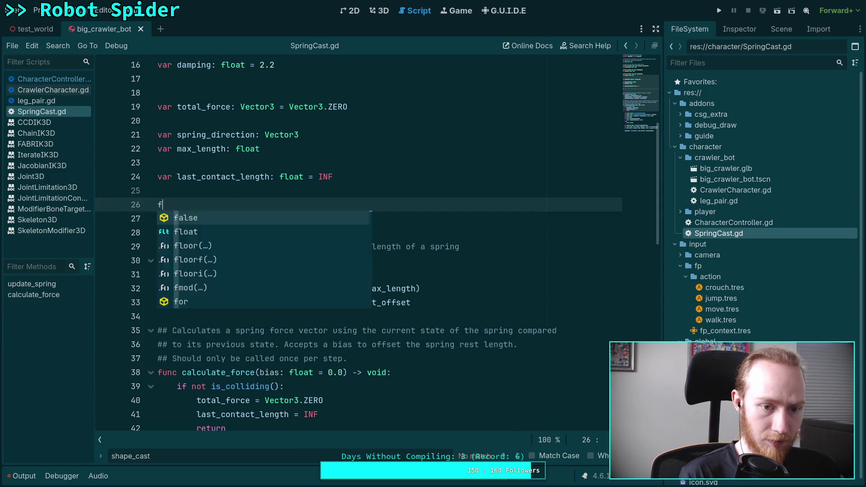
key(BackSpace)
key(Return)
text(func _r)
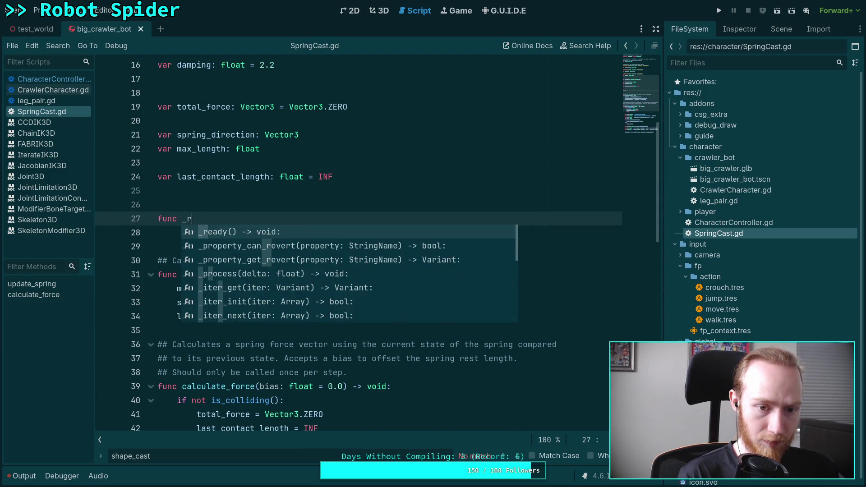
key(Return)
key(Return)
text(pd)
key(Return)
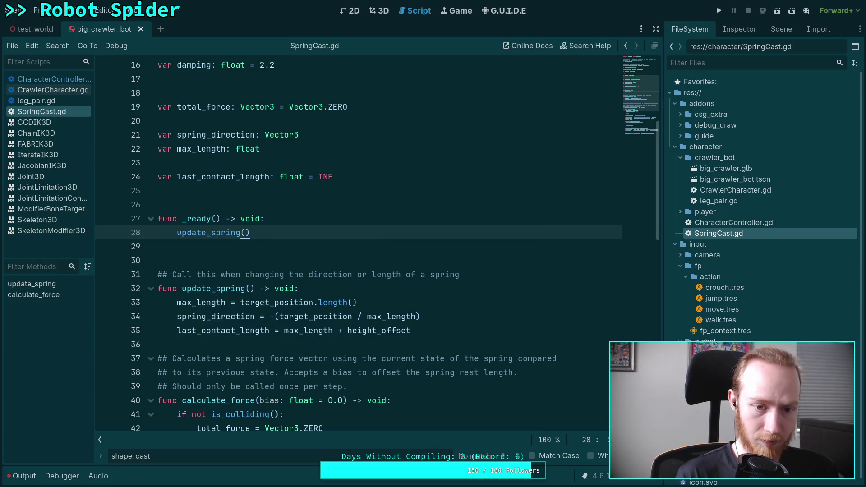
Step: Review the exported settings, then return to CharacterController.gd from the script list
scroll(281, 154, up, 4)
scroll(281, 154, up, 1)
drag(289, 272, 203, 194)
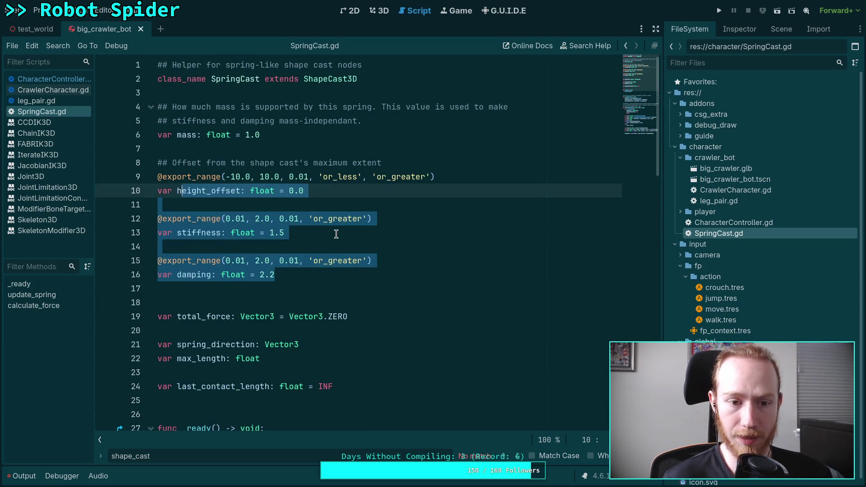
click(336, 234)
scroll(343, 247, down, 6)
click(218, 217)
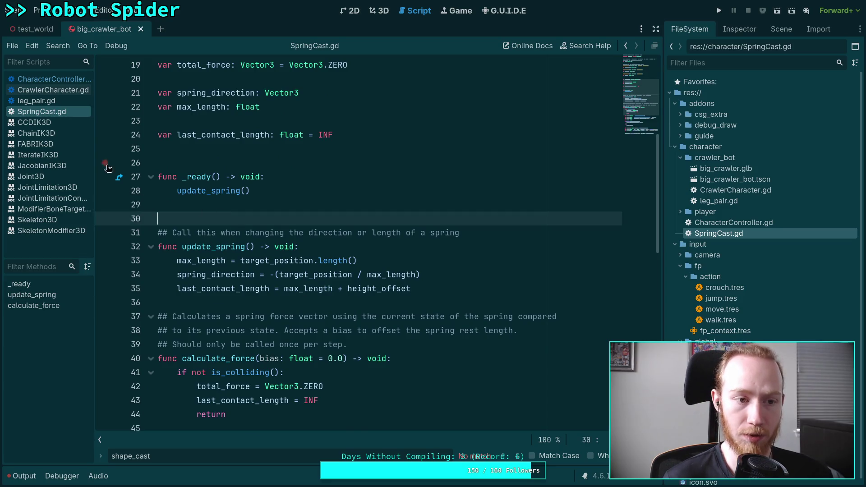
click(74, 80)
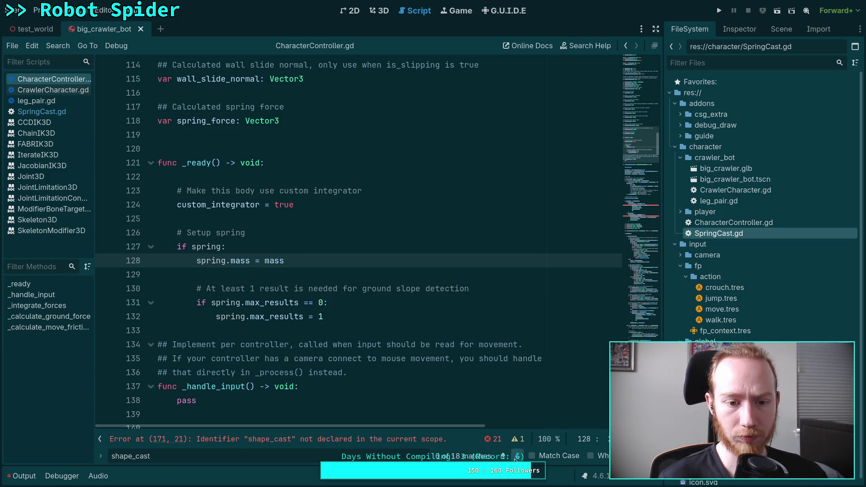
Step: Replace shape_cast with spring in the debug drawing on lines 171 and 179
click(517, 457)
double_click(283, 249)
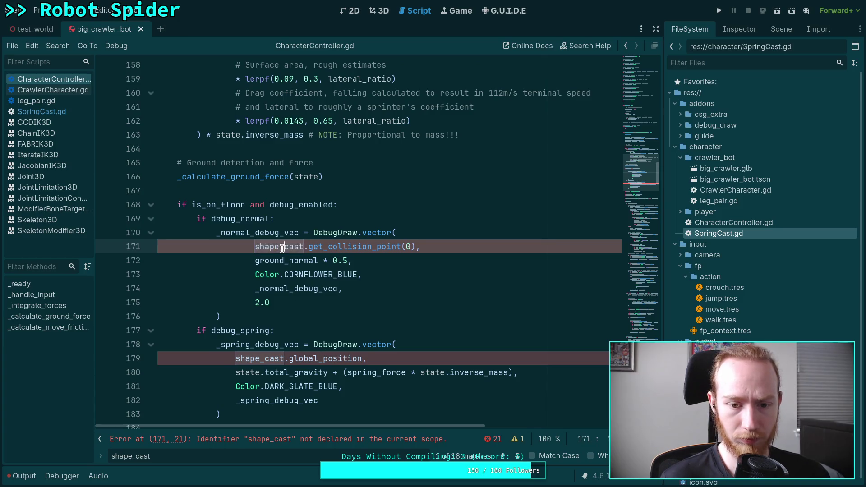
text(spring)
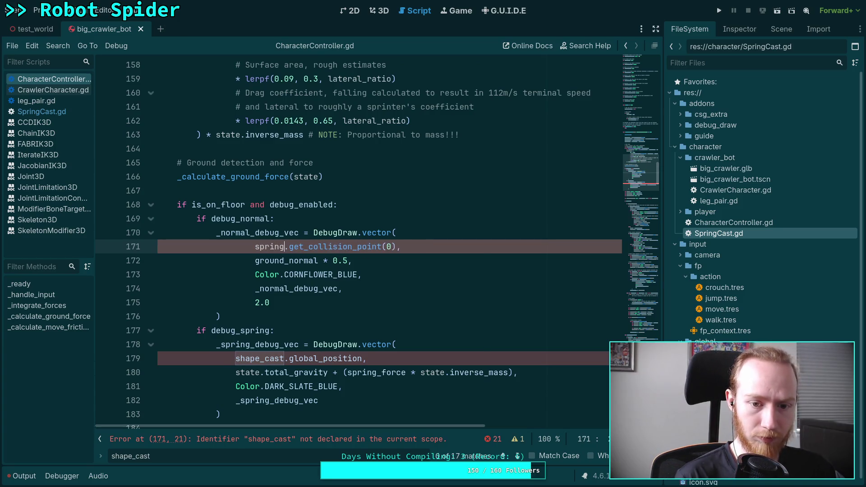
key(Escape)
key(F3)
text(spring)
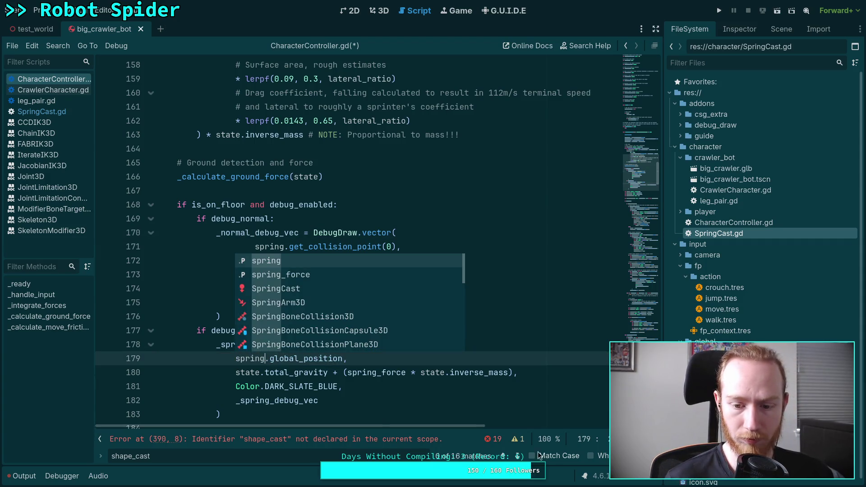
Step: Change spring_force to spring.total_force on line 180
scroll(412, 396, down, 1)
drag(378, 331, 406, 330)
text(.t)
key(Return)
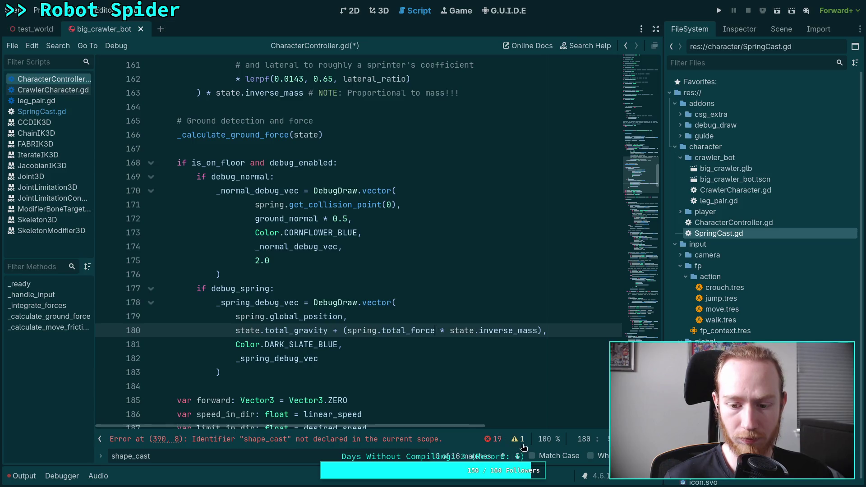
Step: Replace both shape_cast references on line 390 with spring
click(517, 456)
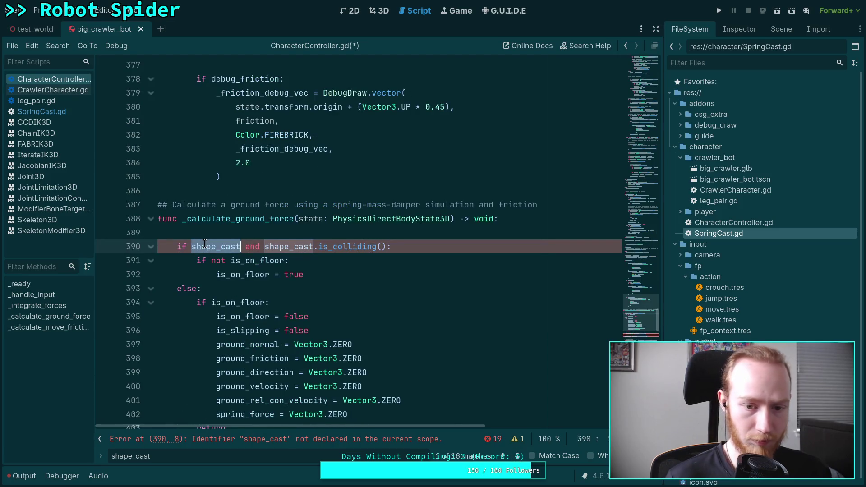
text(sprign)
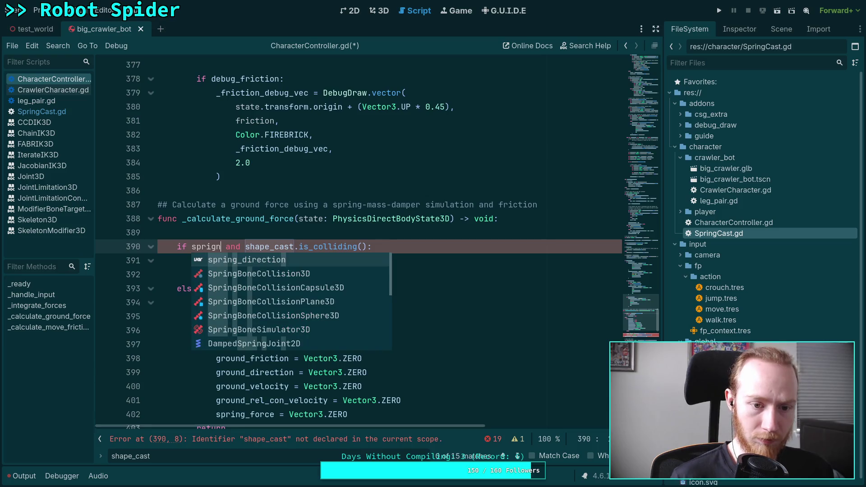
key(BackSpace)
key(BackSpace)
text(ng)
double_click(261, 245)
text(spring)
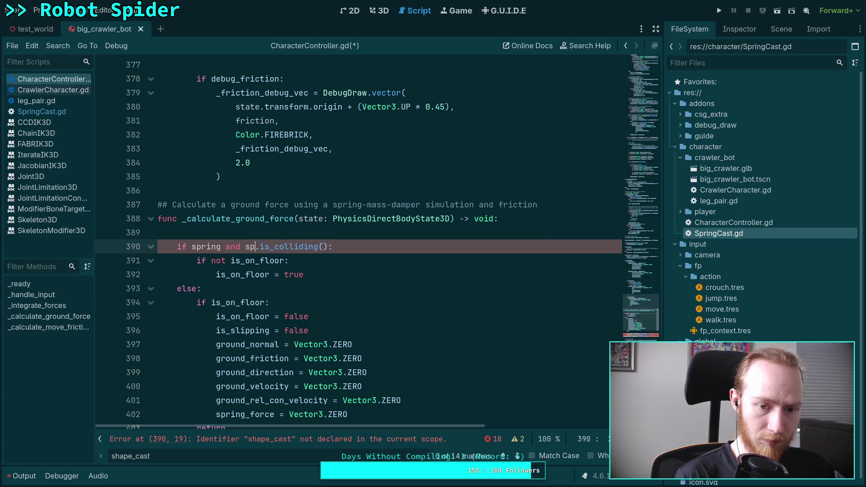
Step: Replace shape_cast with spring on lines 405, 406 and 407
scroll(319, 288, down, 4)
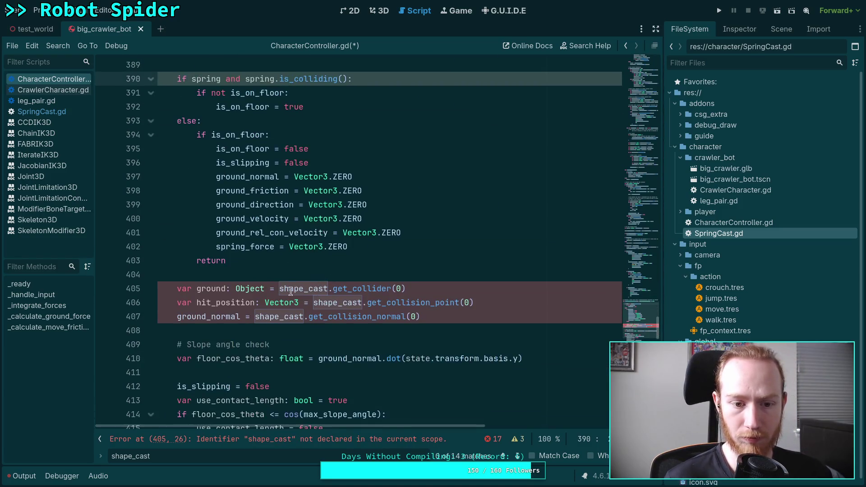
double_click(302, 289)
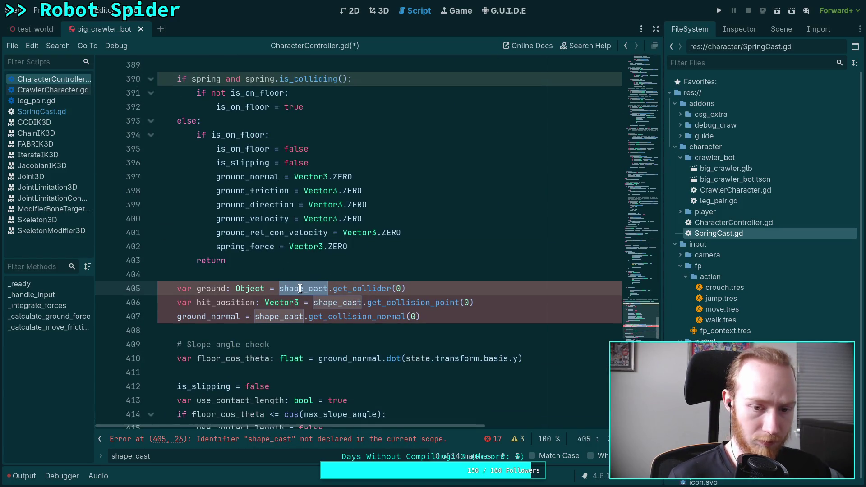
text(spring)
double_click(349, 304)
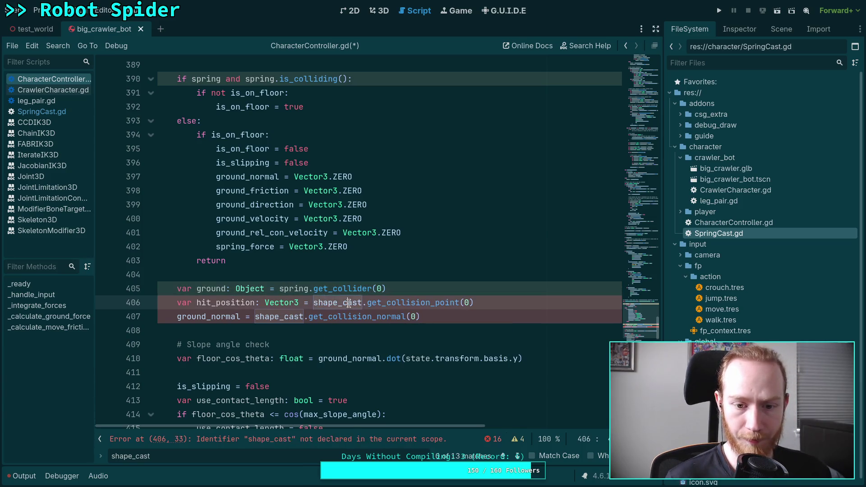
text(spring)
key(Escape)
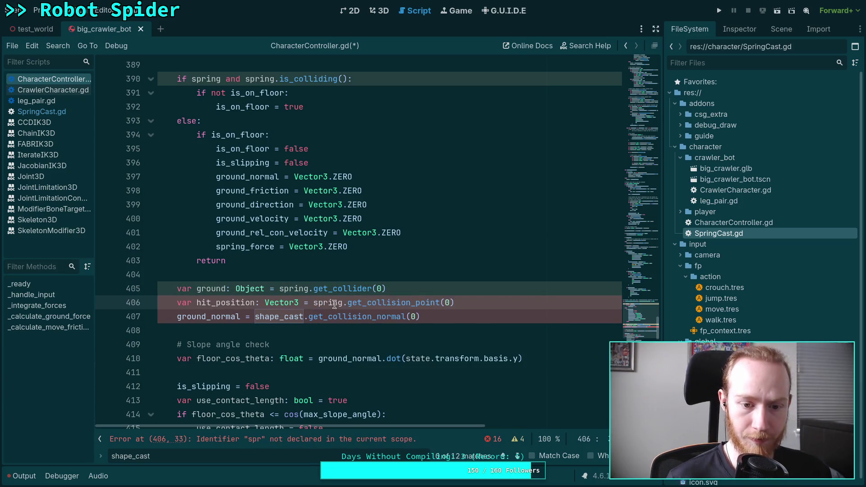
double_click(285, 317)
text(spring)
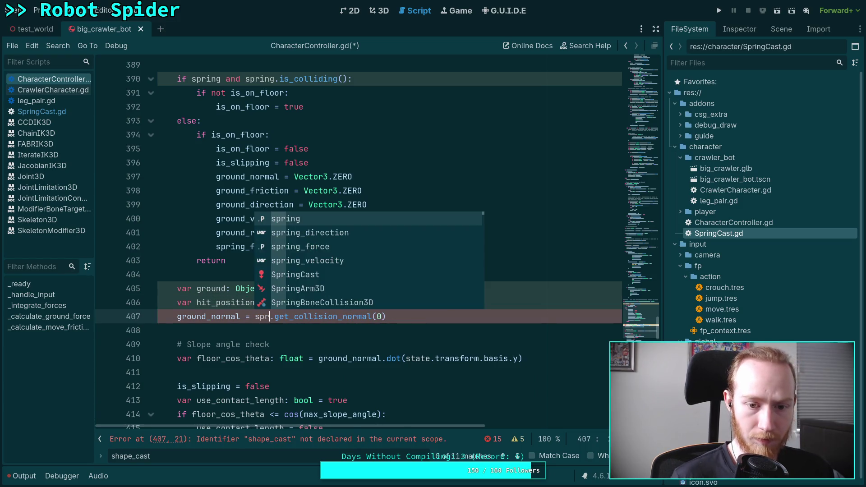
key(Escape)
Step: Replace shape_cast with spring in the ground check on lines 420 and 421
scroll(320, 319, down, 4)
scroll(385, 284, down, 1)
scroll(386, 284, up, 1)
scroll(384, 285, down, 1)
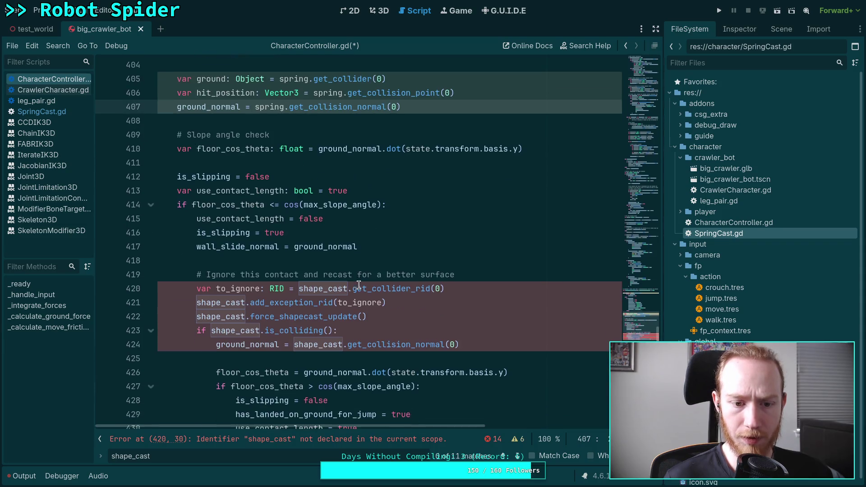
double_click(330, 288)
text(shape_spr)
key(BackSpace)
key(BackSpace)
key(BackSpace)
key(BackSpace)
key(BackSpace)
key(BackSpace)
text(spr)
key(Return)
double_click(234, 302)
text(spr)
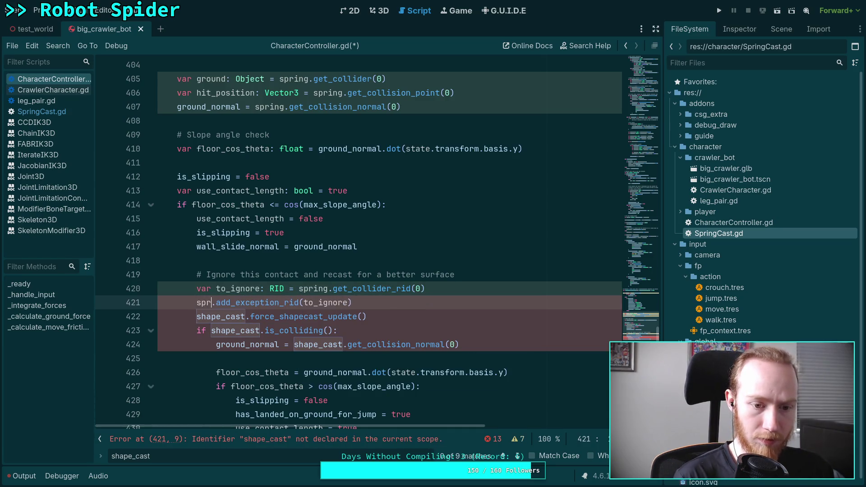
key(Return)
Step: Replace shape_cast with spring on lines 422, 423 and 424
double_click(216, 314)
text(spr)
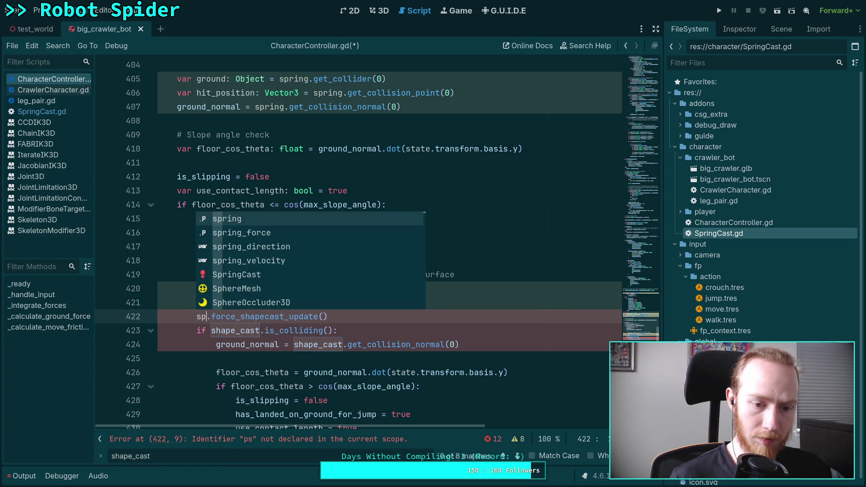
key(Return)
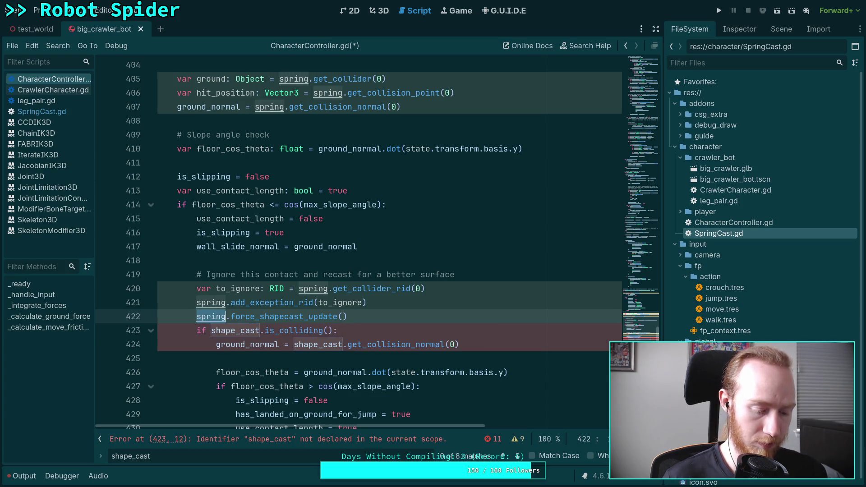
double_click(225, 331)
text(spr)
key(Return)
double_click(295, 344)
Step: Replace shape_cast with spring on lines 431, 432 and 434
text(spr)
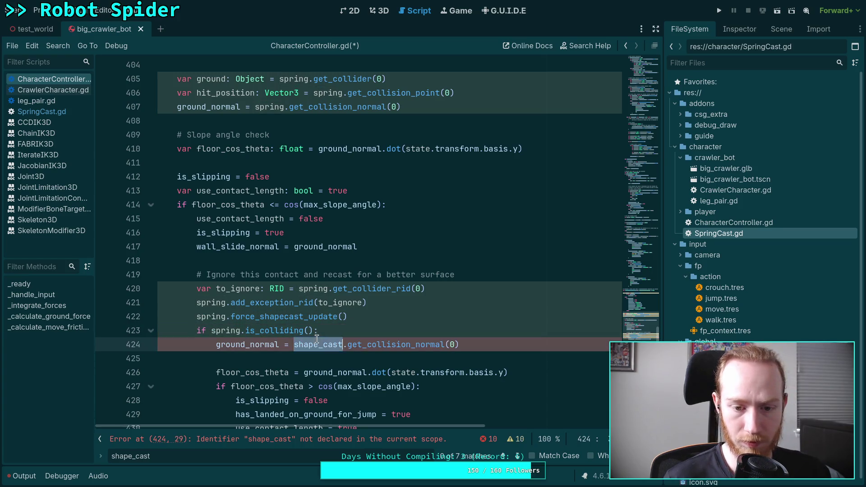
key(Return)
scroll(271, 270, down, 5)
double_click(307, 233)
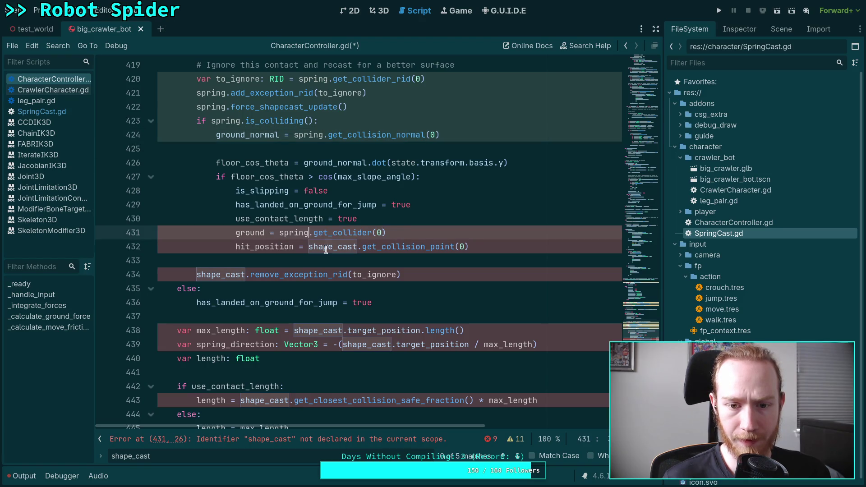
text(spr)
key(Return)
double_click(323, 246)
text(spr)
key(Return)
double_click(213, 275)
text(spr)
key(Return)
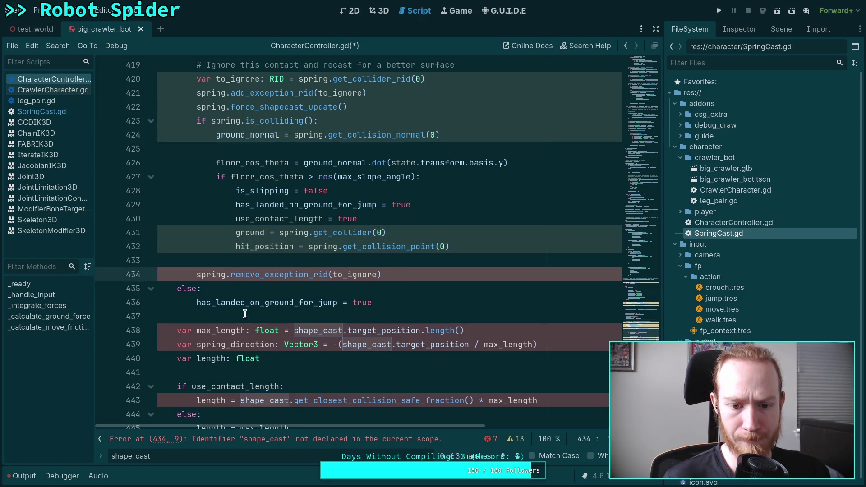
Step: Select the spring length and offset block on lines 438–448
scroll(315, 295, down, 1)
click(316, 295)
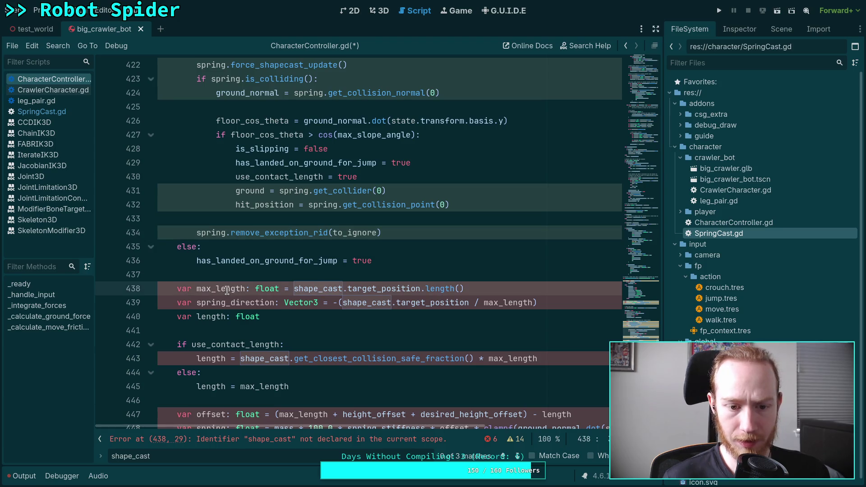
scroll(306, 330, down, 1)
double_click(211, 316)
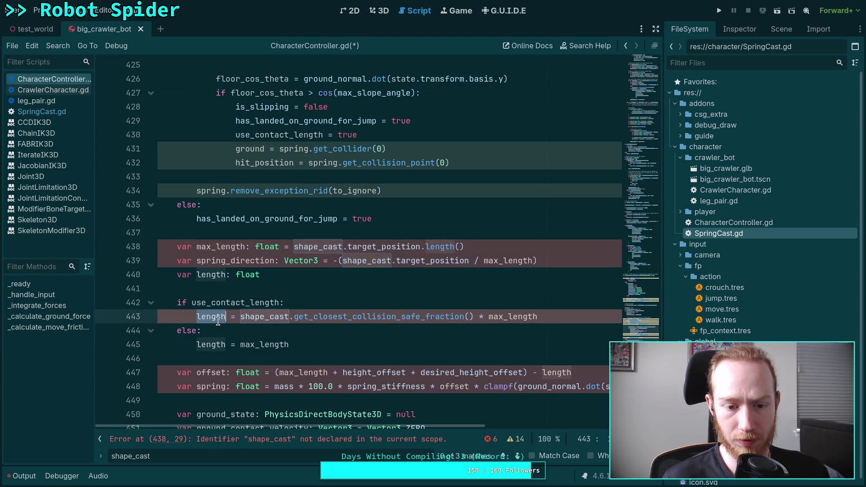
key(Up)
key(Home)
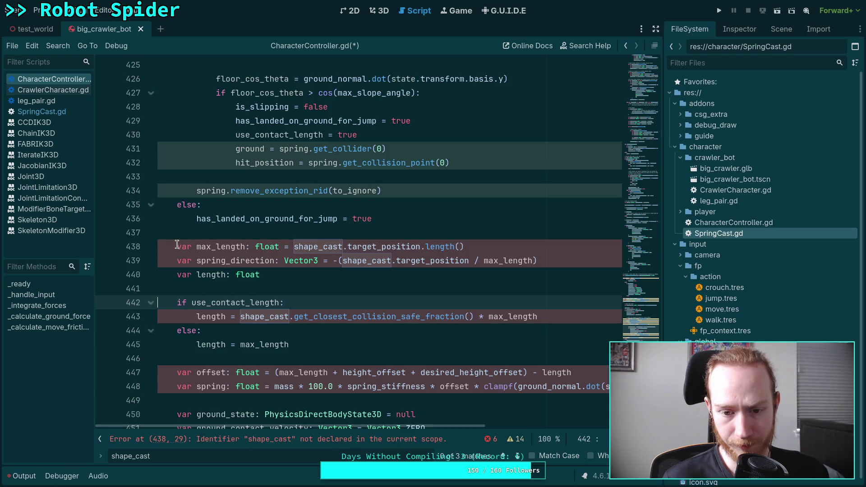
mouse_move(176, 245)
mouse_down()
mouse_move(199, 358)
mouse_move(295, 386)
mouse_move(209, 395)
mouse_up()
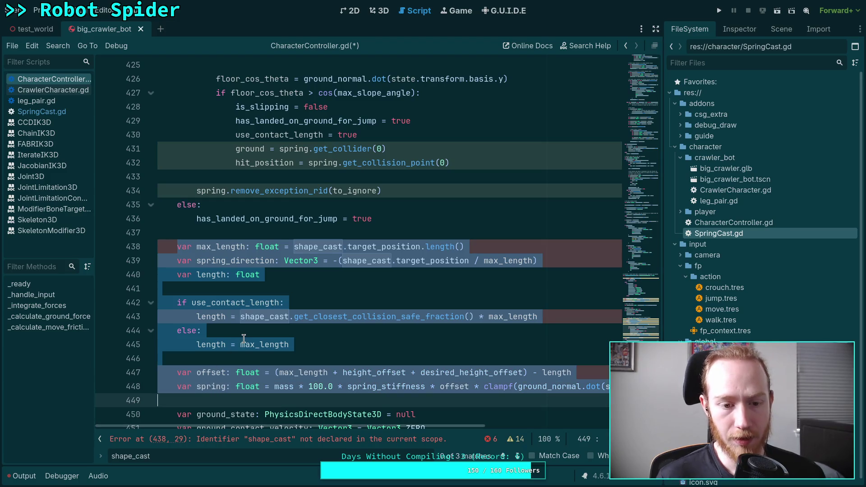